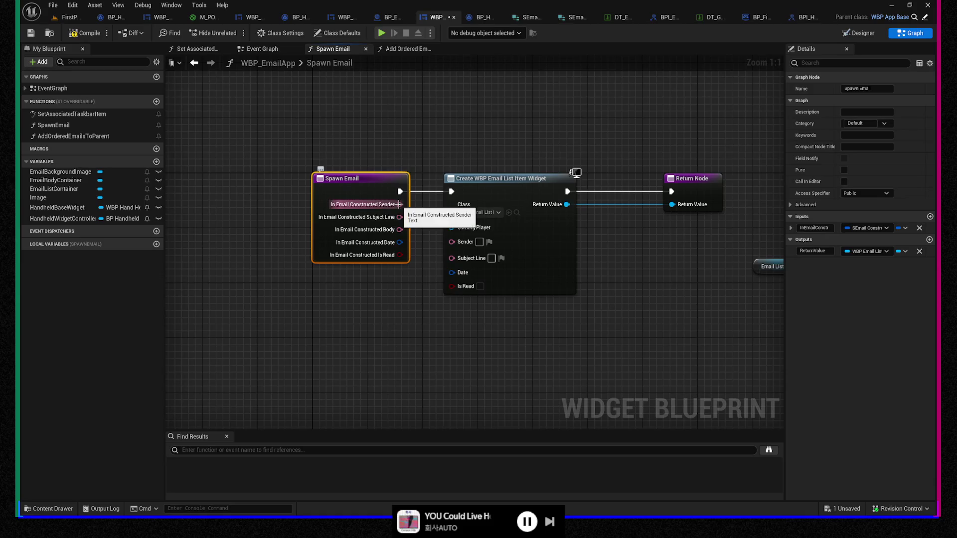
Step: Wire Spawn Email's Sender, Date and Is Read into Create WBP Email List Item Widget's matching pins
{"action": "mouse_move", "coordinate": [399, 204]}
{"action": "left_mouse_down"}
{"action": "mouse_move", "coordinate": [441, 247]}
{"action": "mouse_move", "coordinate": [455, 244]}
{"action": "mouse_move", "coordinate": [424, 232]}
{"action": "mouse_move", "coordinate": [453, 259]}
{"action": "left_mouse_up"}
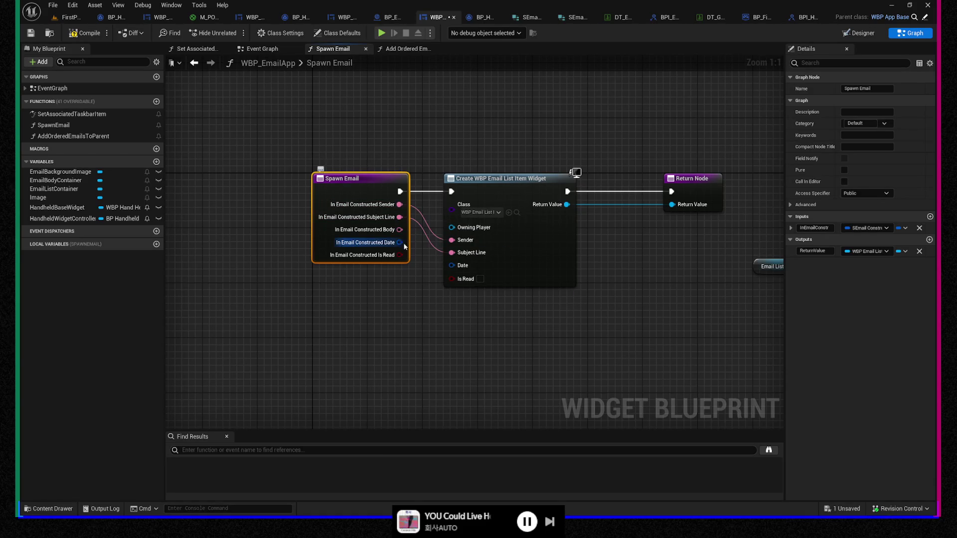
{"action": "mouse_move", "coordinate": [399, 242]}
{"action": "left_mouse_down"}
{"action": "mouse_move", "coordinate": [452, 265]}
{"action": "mouse_move", "coordinate": [405, 256]}
{"action": "mouse_move", "coordinate": [452, 278]}
{"action": "left_mouse_up"}
{"action": "mouse_move", "coordinate": [531, 335]}
{"action": "left_mouse_down"}
{"action": "mouse_move", "coordinate": [406, 336]}
{"action": "mouse_move", "coordinate": [571, 317]}
{"action": "left_mouse_up"}
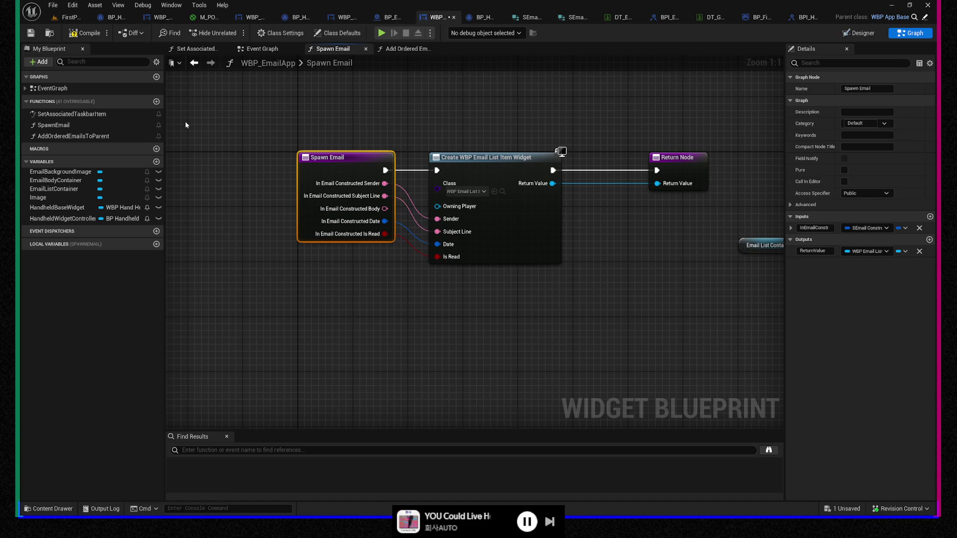
{"action": "left_click", "coordinate": [408, 192]}
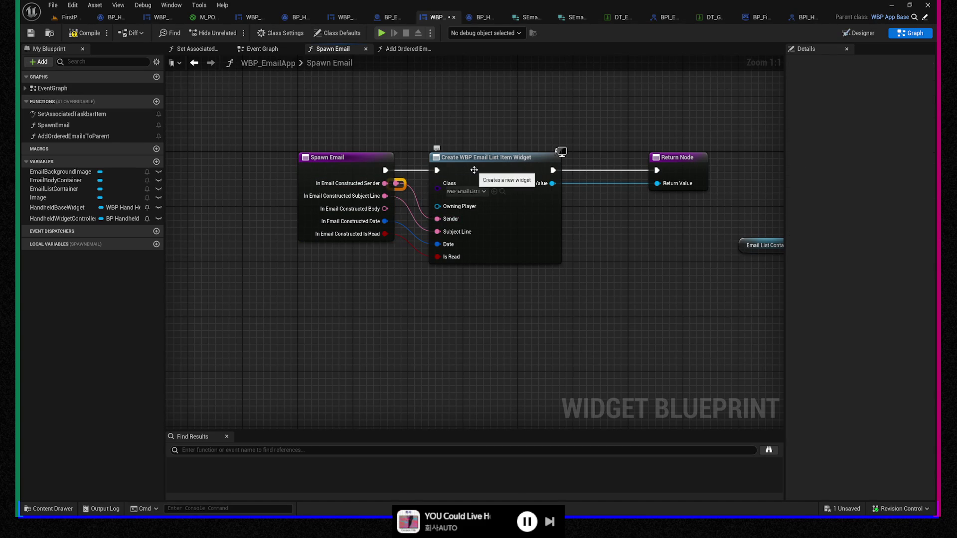
{"action": "left_click", "coordinate": [389, 190]}
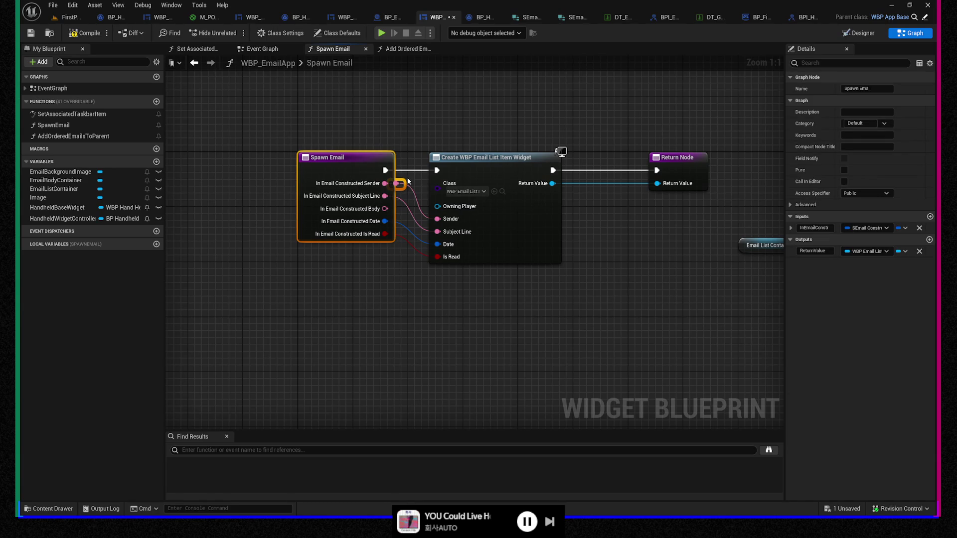
{"action": "left_click", "coordinate": [410, 179]}
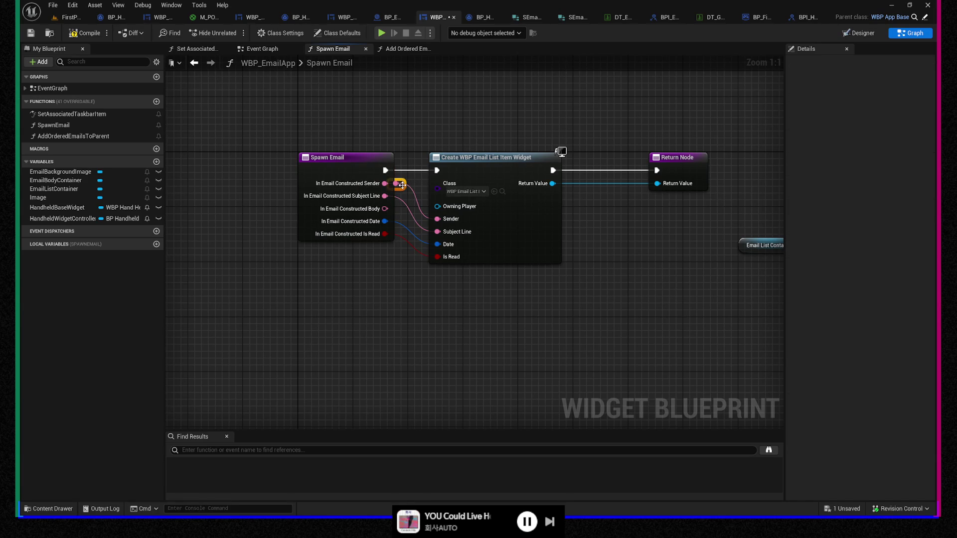
{"action": "left_click_drag", "start_coordinate": [402, 185], "coordinate": [416, 184]}
{"action": "double_click", "coordinate": [402, 196]}
{"action": "left_click", "coordinate": [391, 201], "text": "ctrl"}
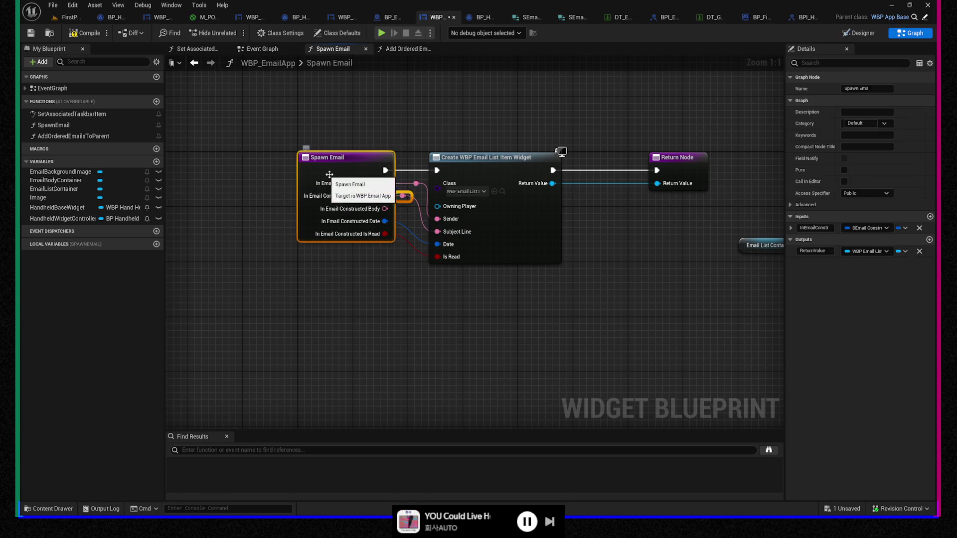
{"action": "left_click", "coordinate": [402, 196]}
{"action": "left_click_drag", "start_coordinate": [402, 196], "coordinate": [410, 197]}
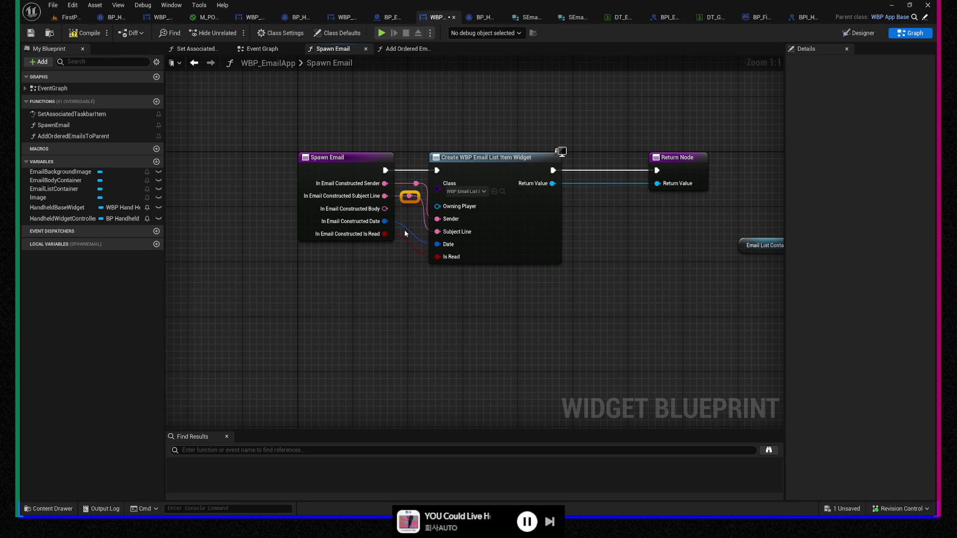
{"action": "double_click", "coordinate": [420, 254]}
{"action": "left_click", "coordinate": [513, 253], "text": "ctrl"}
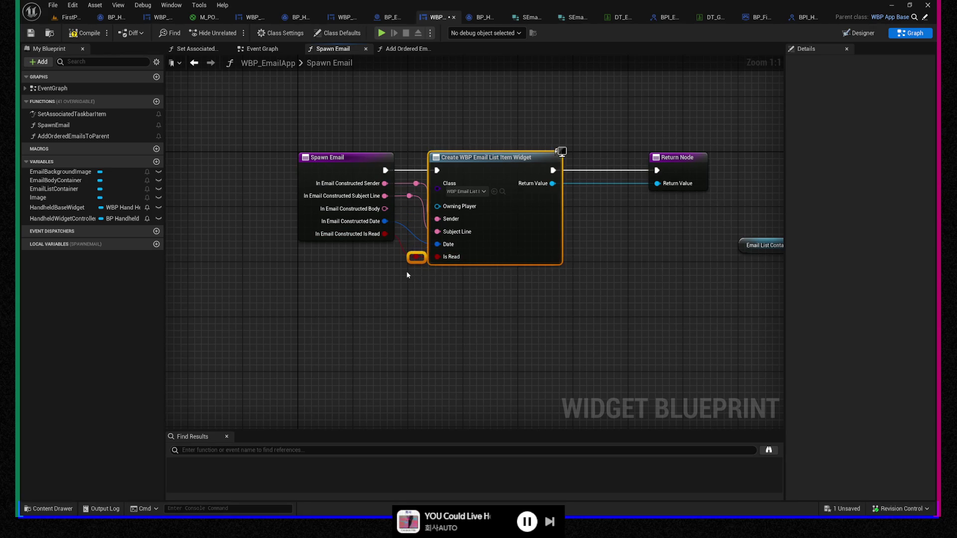
{"action": "left_click", "coordinate": [423, 257]}
{"action": "left_click_drag", "start_coordinate": [422, 257], "coordinate": [410, 245]}
{"action": "double_click", "coordinate": [414, 236]}
{"action": "left_click", "coordinate": [419, 307]}
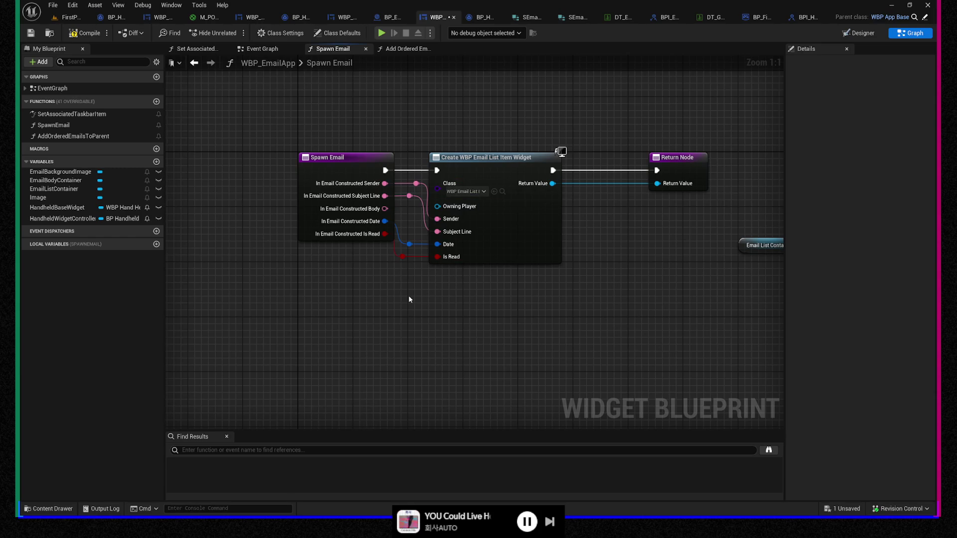
{"action": "key", "text": "ctrl+z"}
{"action": "key", "text": "ctrl+z"}
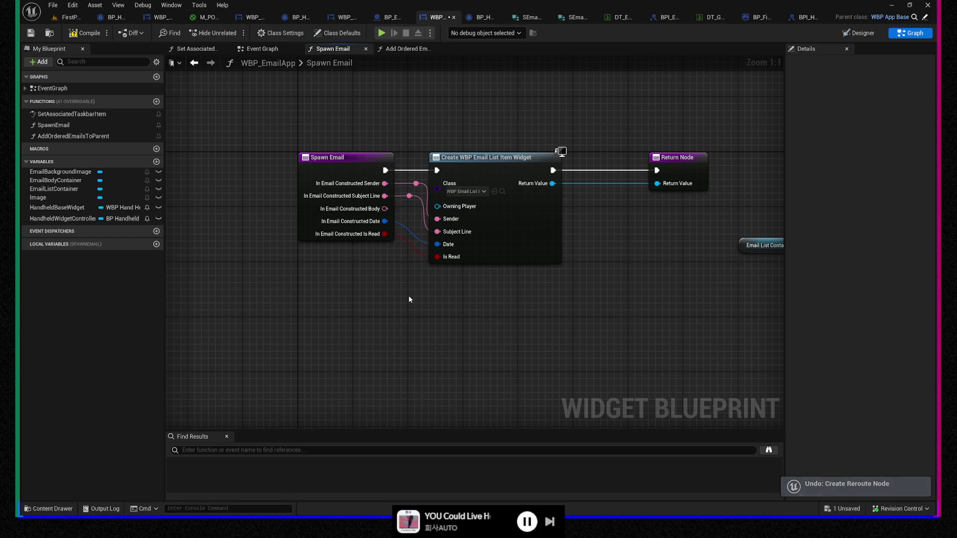
{"action": "key", "text": "ctrl+z"}
{"action": "key", "text": "ctrl+z"}
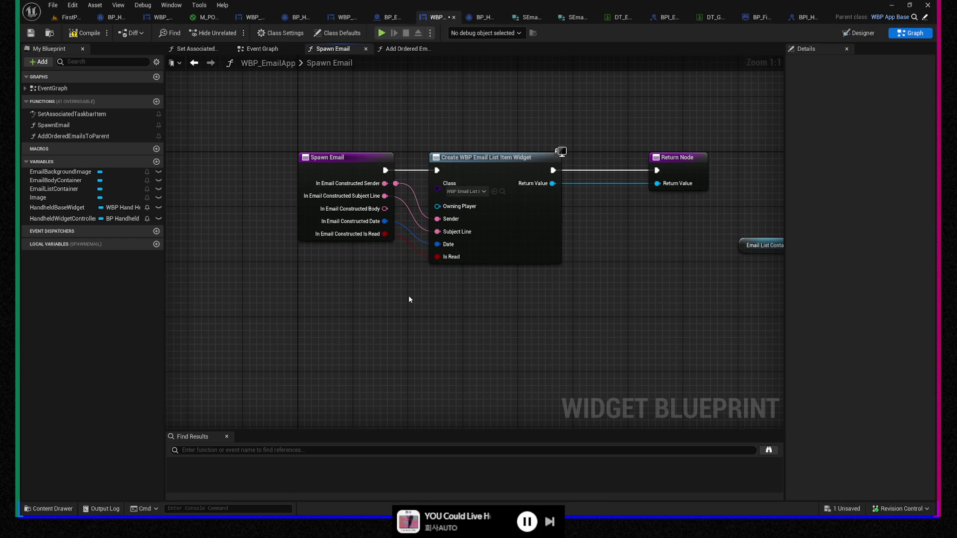
{"action": "key", "text": "ctrl+z"}
Step: Recentre the Spawn Email function graph, then compile and save WBP_EmailApp
{"action": "mouse_move", "coordinate": [517, 286]}
{"action": "left_mouse_down"}
{"action": "mouse_move", "coordinate": [502, 327]}
{"action": "mouse_move", "coordinate": [392, 295]}
{"action": "mouse_move", "coordinate": [401, 294]}
{"action": "left_mouse_up"}
{"action": "mouse_move", "coordinate": [508, 307]}
{"action": "left_mouse_down"}
{"action": "mouse_move", "coordinate": [435, 324]}
{"action": "mouse_move", "coordinate": [604, 323]}
{"action": "mouse_move", "coordinate": [601, 344]}
{"action": "left_mouse_up"}
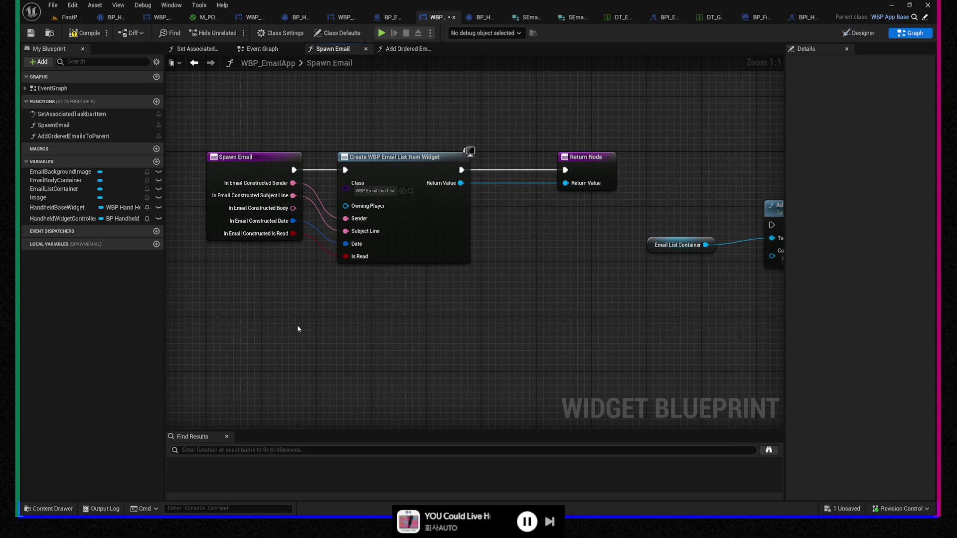
{"action": "mouse_move", "coordinate": [450, 351]}
{"action": "left_mouse_down"}
{"action": "mouse_move", "coordinate": [357, 334]}
{"action": "mouse_move", "coordinate": [534, 338]}
{"action": "left_mouse_up"}
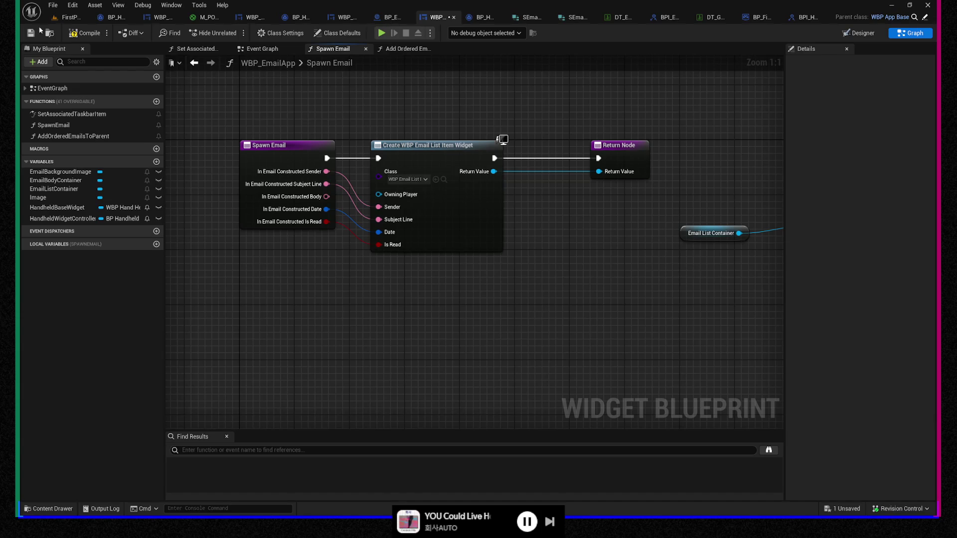
{"action": "left_click", "coordinate": [83, 35]}
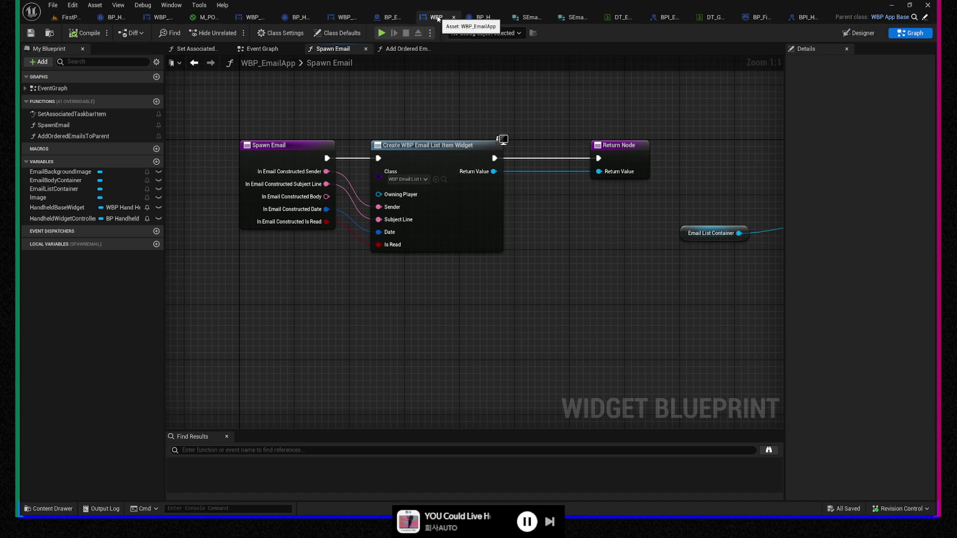
Step: Switch to BP_HandheldWidgetController_EmailNav, look over its Event Graph, and open the empty NewFunction graph
{"action": "left_click", "coordinate": [483, 19]}
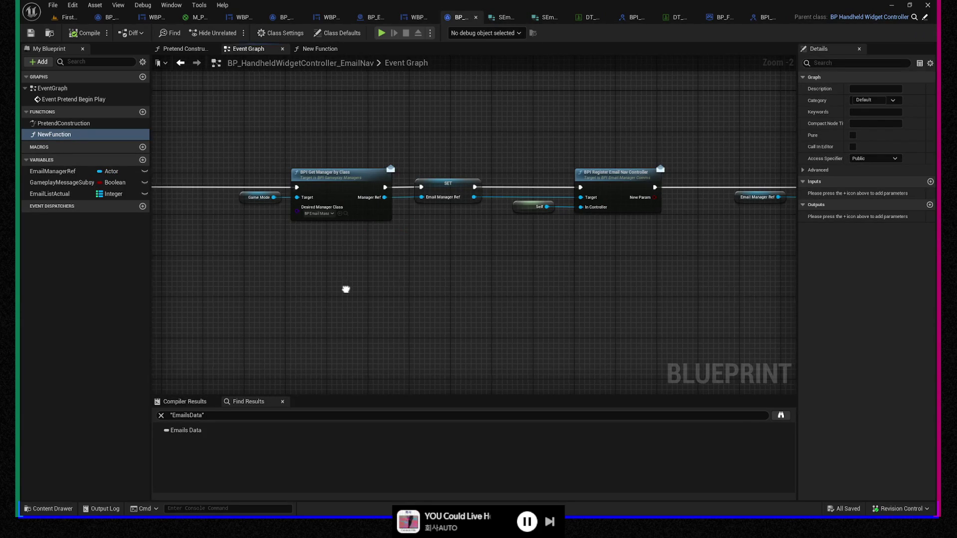
{"action": "mouse_move", "coordinate": [346, 286]}
{"action": "left_mouse_down"}
{"action": "mouse_move", "coordinate": [647, 279]}
{"action": "mouse_move", "coordinate": [474, 286]}
{"action": "mouse_move", "coordinate": [519, 306]}
{"action": "mouse_move", "coordinate": [493, 297]}
{"action": "left_mouse_up"}
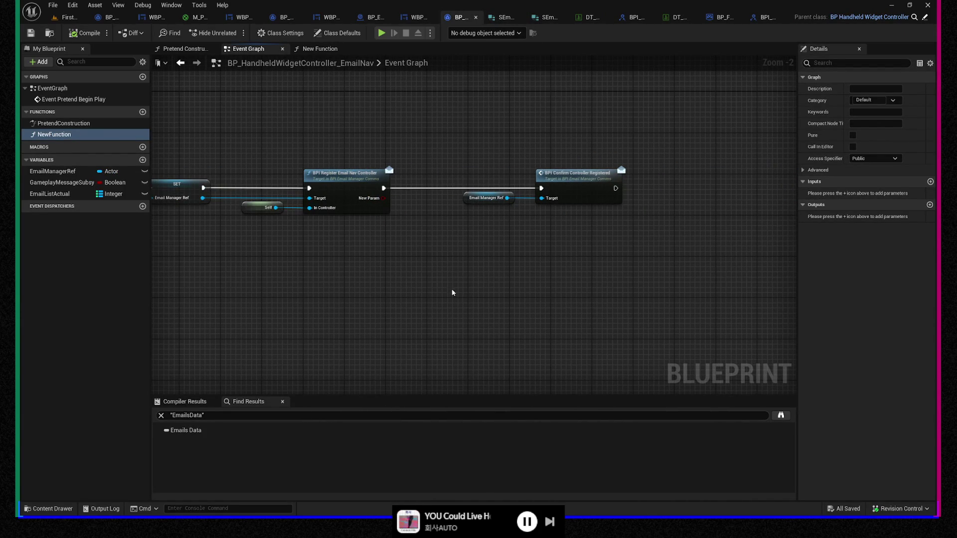
{"action": "left_click_drag", "start_coordinate": [336, 280], "coordinate": [562, 283]}
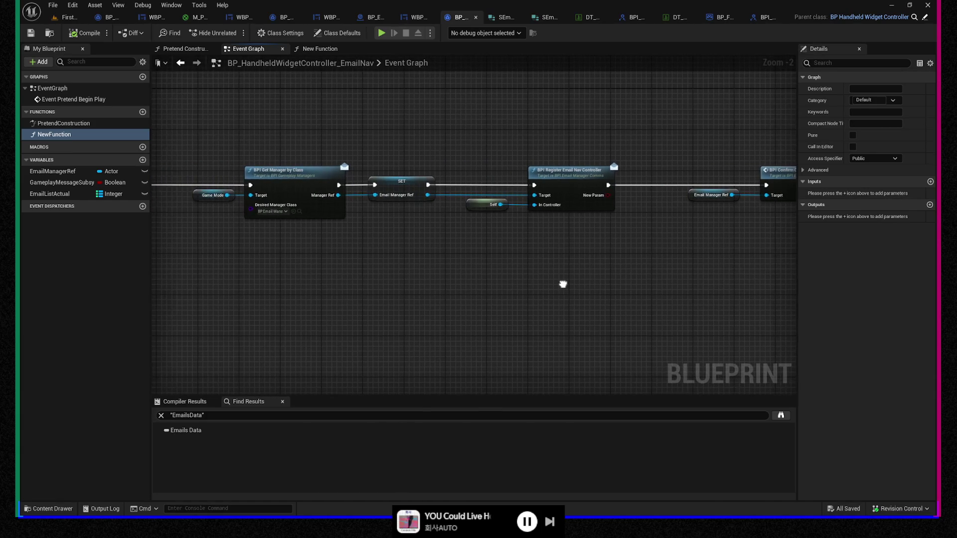
{"action": "double_click", "coordinate": [84, 135]}
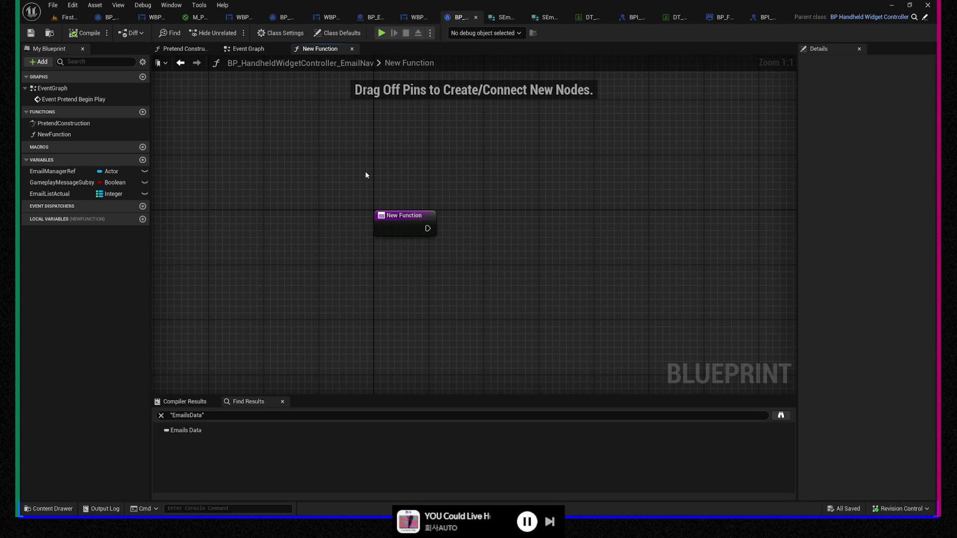
{"action": "left_click", "coordinate": [64, 135]}
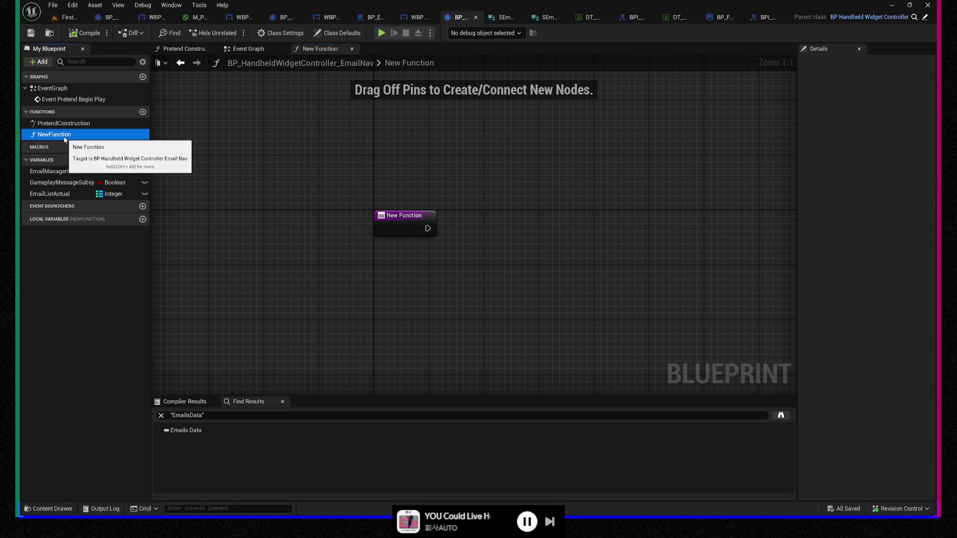
{"action": "left_click", "coordinate": [64, 137]}
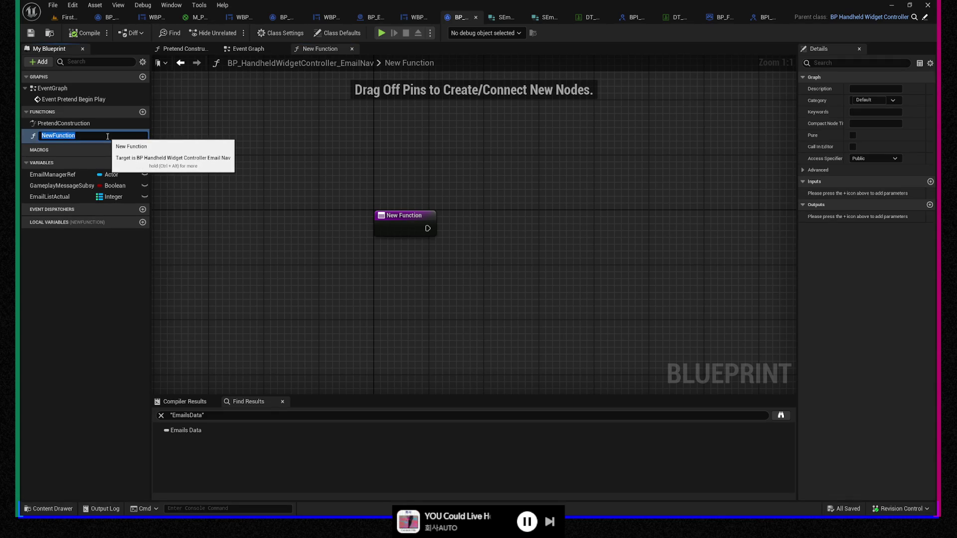
{"action": "type", "text": "SpawnLoaded"}
{"action": "type", "text": "Emails"}
{"action": "key", "text": "Return"}
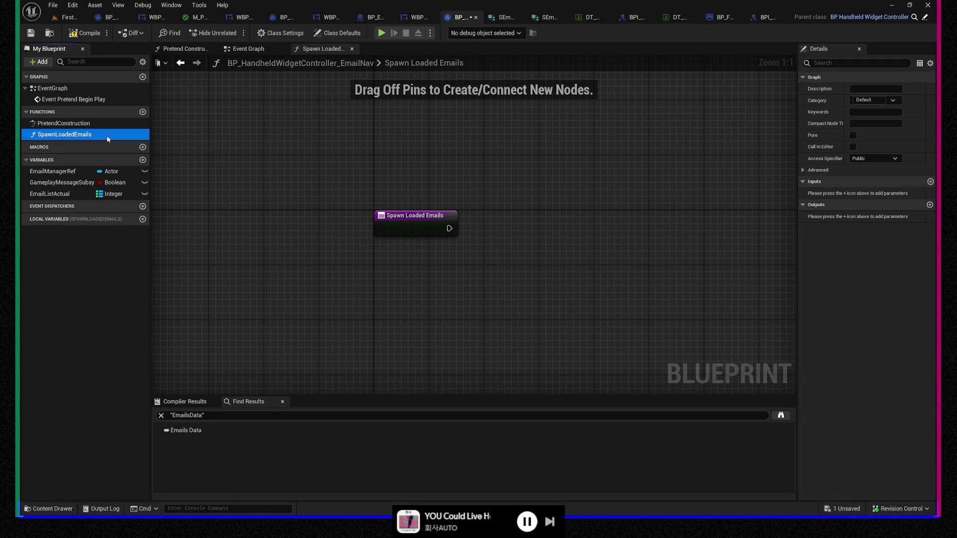
{"action": "left_click_drag", "start_coordinate": [353, 260], "coordinate": [312, 258]}
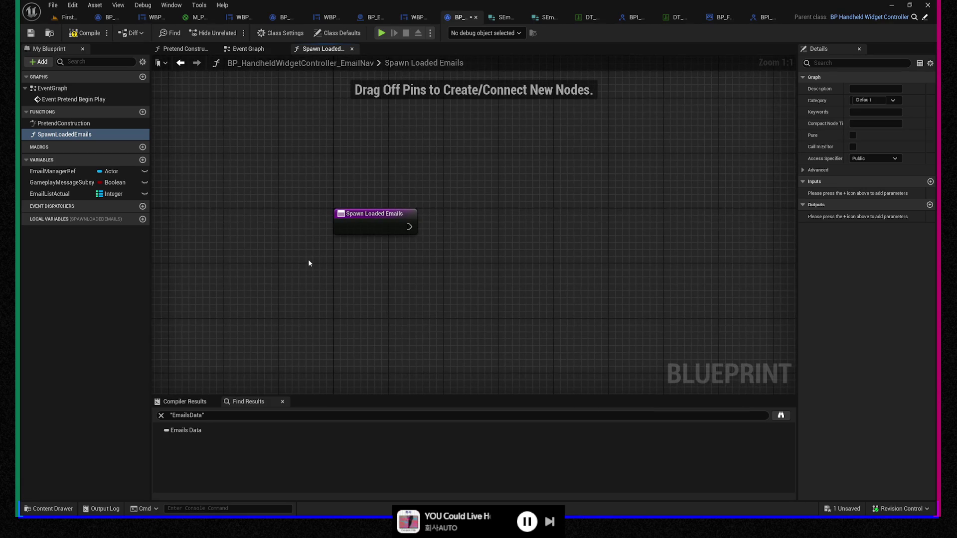
{"action": "left_click", "coordinate": [392, 20]}
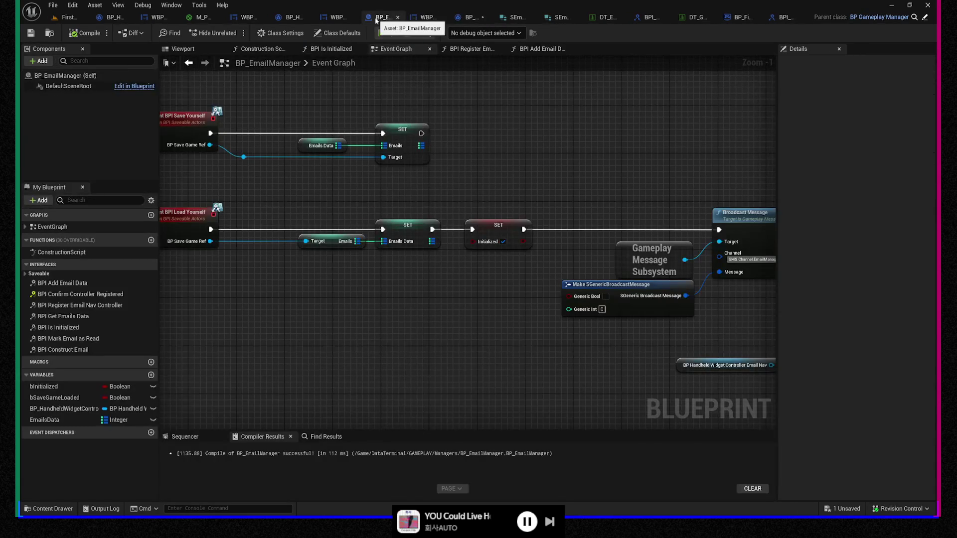
{"action": "left_click", "coordinate": [425, 20]}
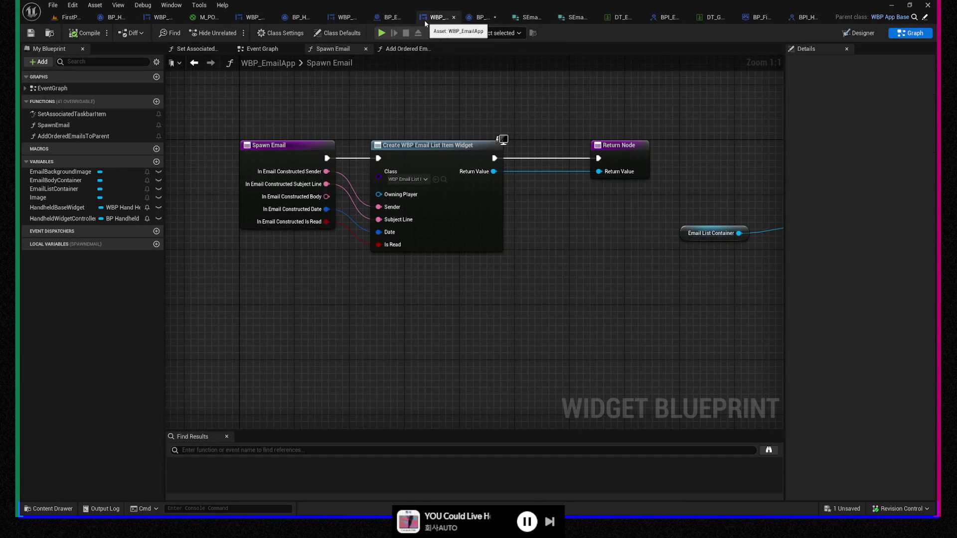
{"action": "left_click", "coordinate": [481, 18]}
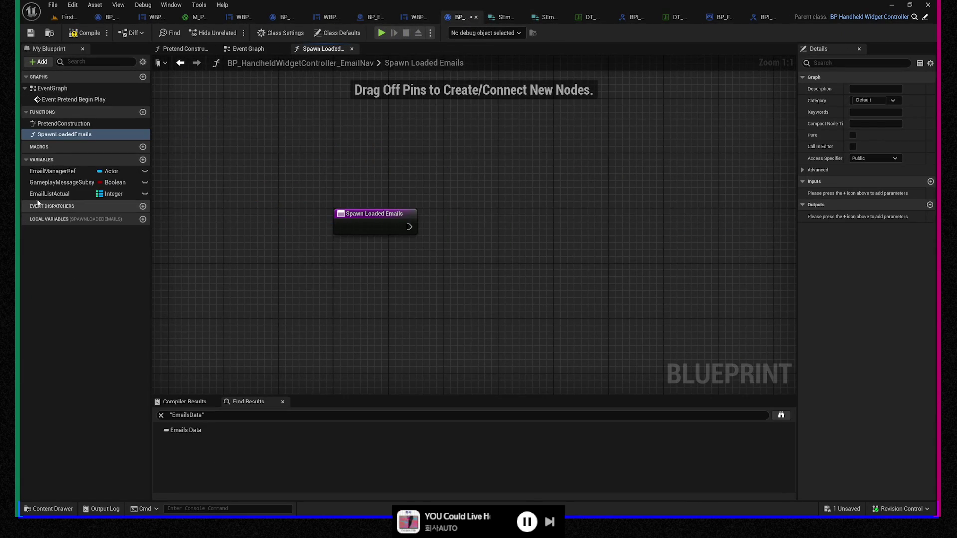
{"action": "left_click", "coordinate": [372, 225]}
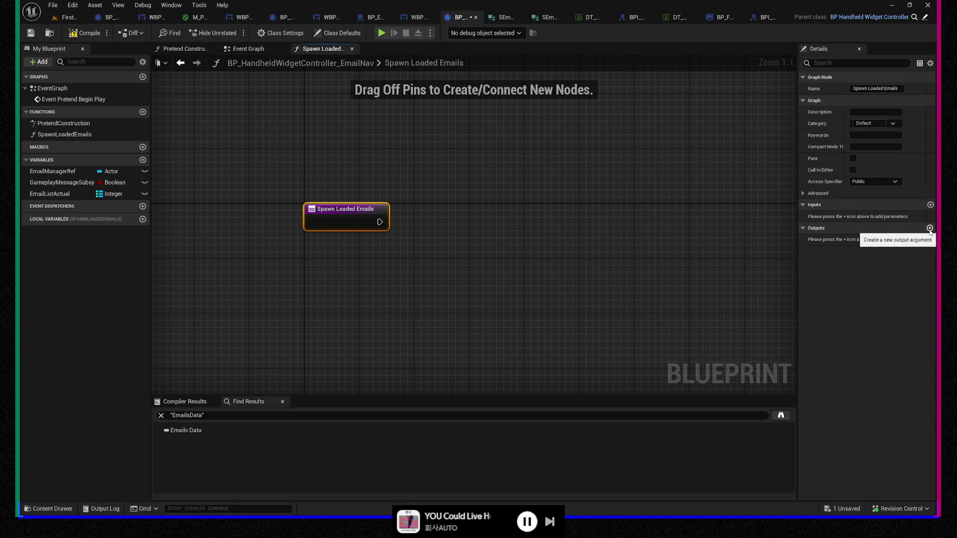
Step: Add a function input that is a Map from Integer to SEmail Constructed
{"action": "left_click", "coordinate": [930, 205]}
{"action": "left_click", "coordinate": [902, 217]}
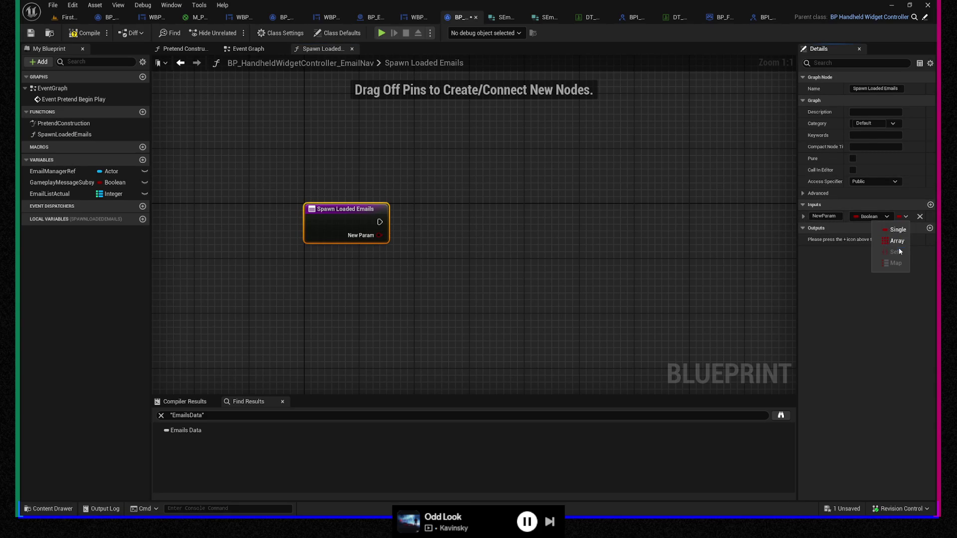
{"action": "left_click", "coordinate": [871, 218]}
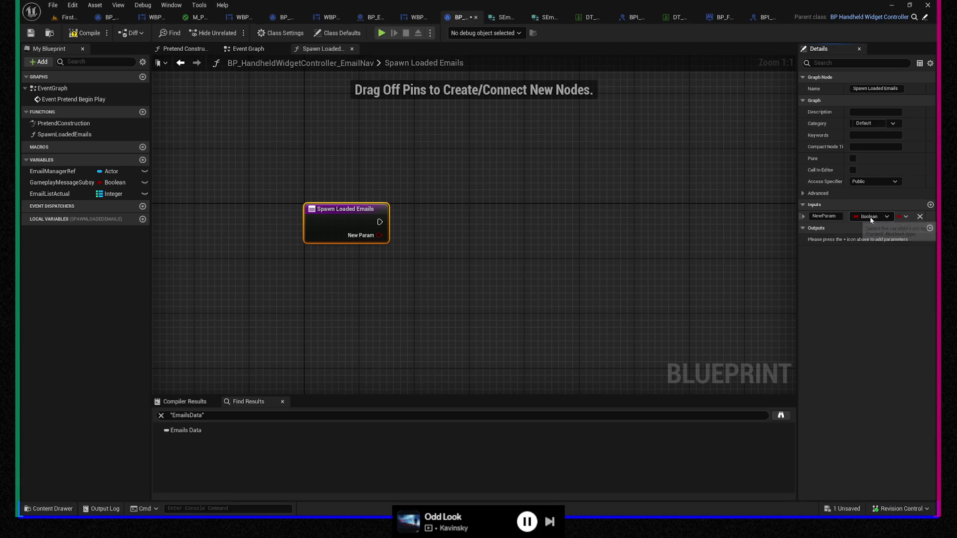
{"action": "left_click", "coordinate": [872, 217]}
{"action": "left_click", "coordinate": [835, 257]}
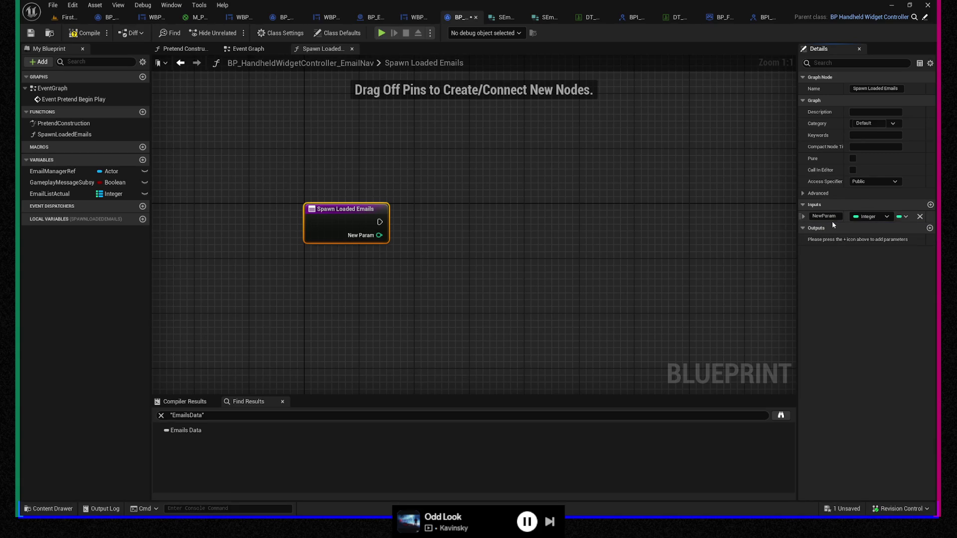
{"action": "left_click", "coordinate": [902, 218]}
{"action": "left_click", "coordinate": [892, 263]}
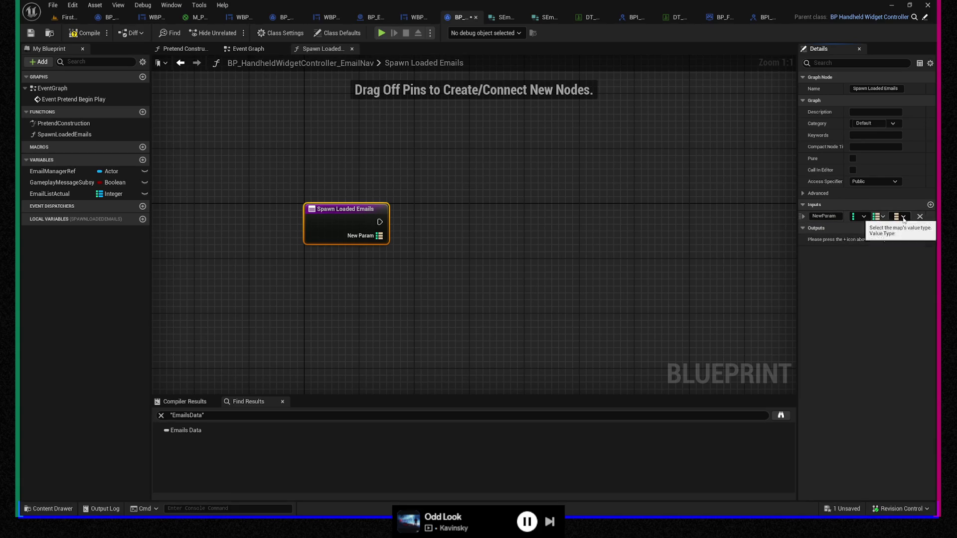
{"action": "left_click", "coordinate": [903, 217]}
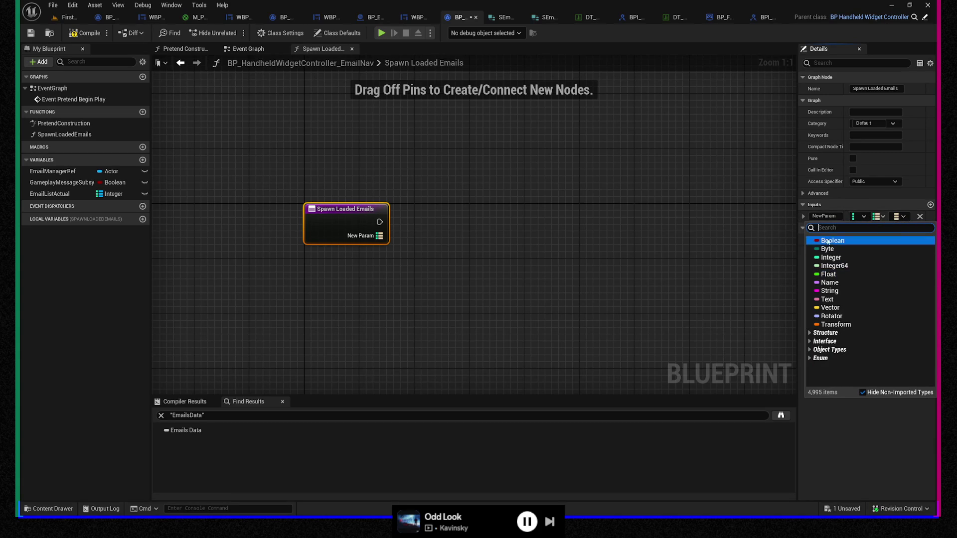
{"action": "type", "text": "semail"}
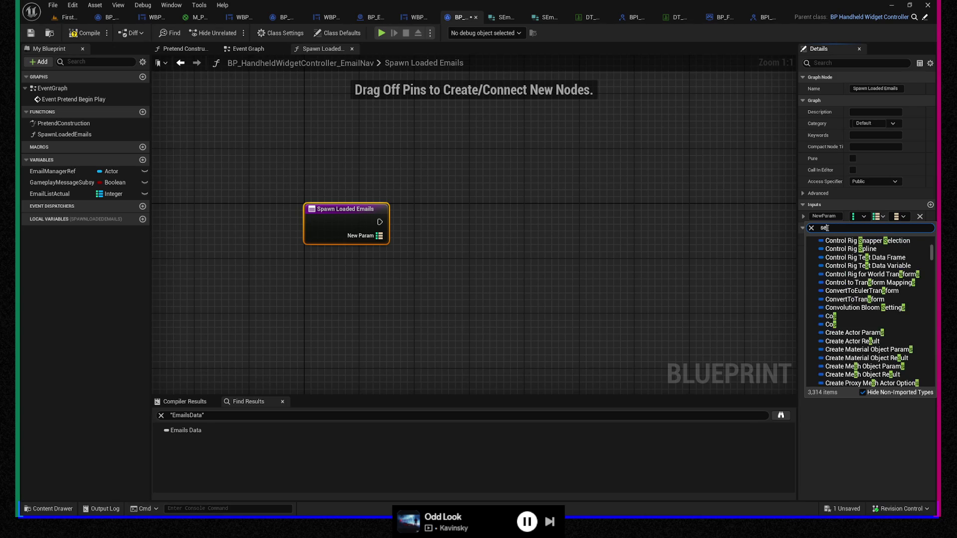
{"action": "left_click", "coordinate": [852, 249]}
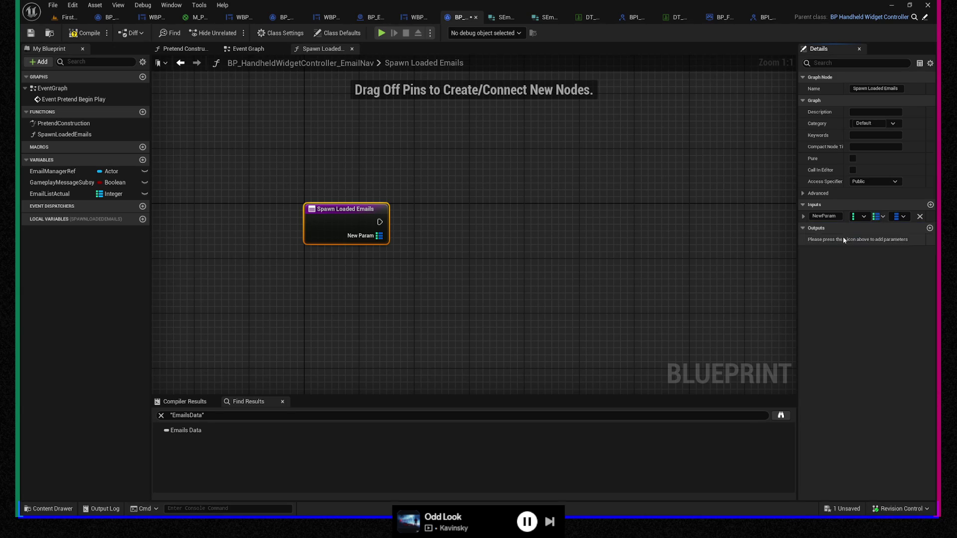
Step: Name the new input InEmailConstructed and save the blueprint
{"action": "left_click", "coordinate": [831, 218]}
{"action": "type", "text": "InEmail"}
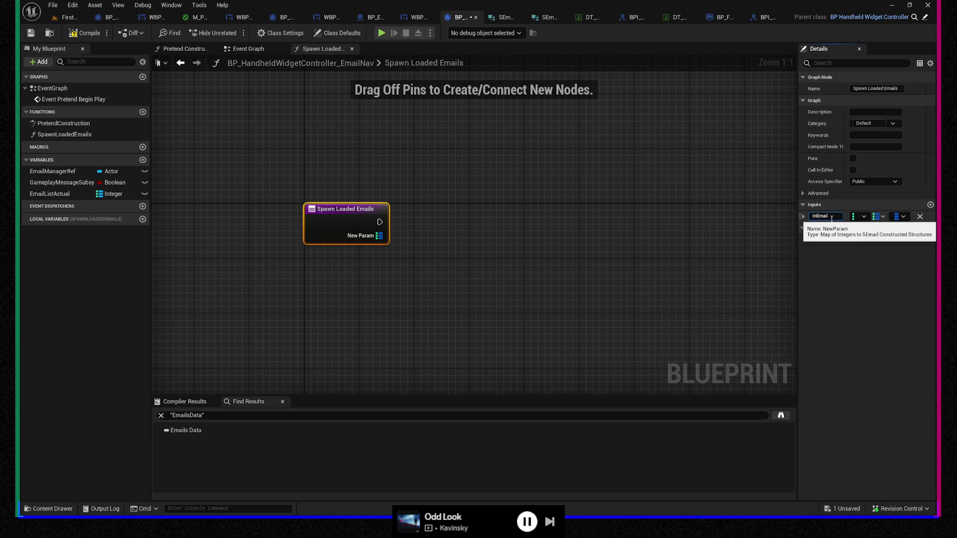
{"action": "type", "text": "Constructed"}
{"action": "key", "text": "Return"}
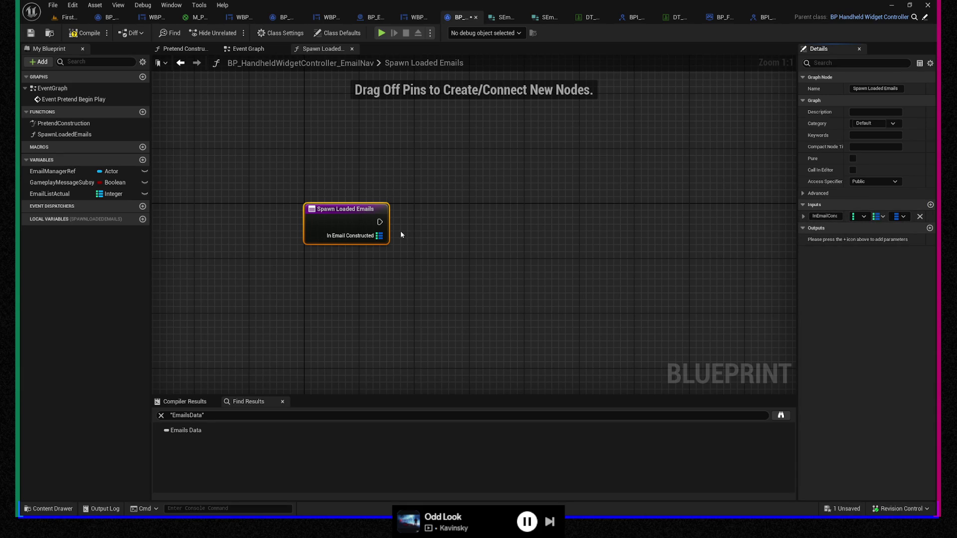
{"action": "key", "text": "ctrl+s"}
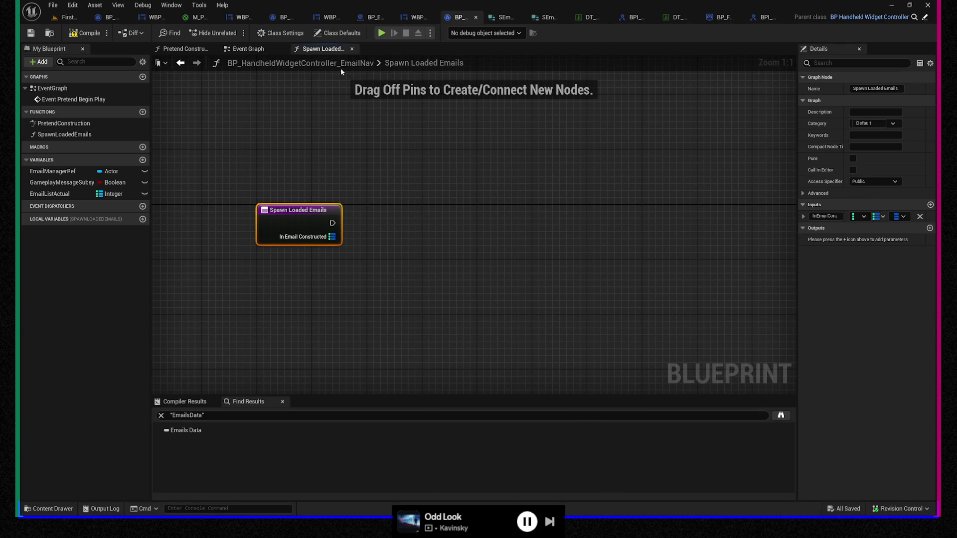
Step: Flip between the controller's Event Graph, Spawn Loaded Emails graph and WBP_EmailApp, ending on the controller
{"action": "left_click", "coordinate": [248, 50]}
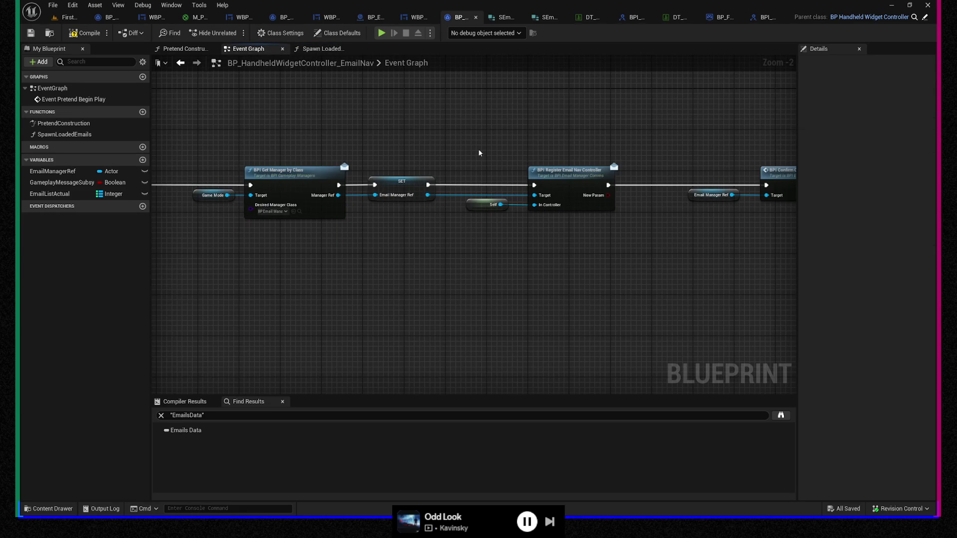
{"action": "left_click", "coordinate": [344, 52]}
{"action": "left_click", "coordinate": [420, 19]}
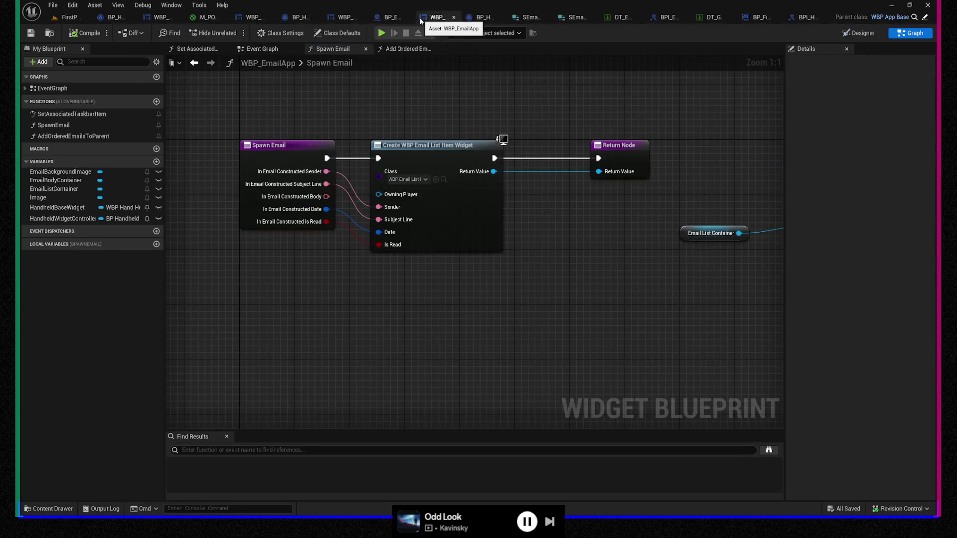
{"action": "left_click", "coordinate": [476, 18]}
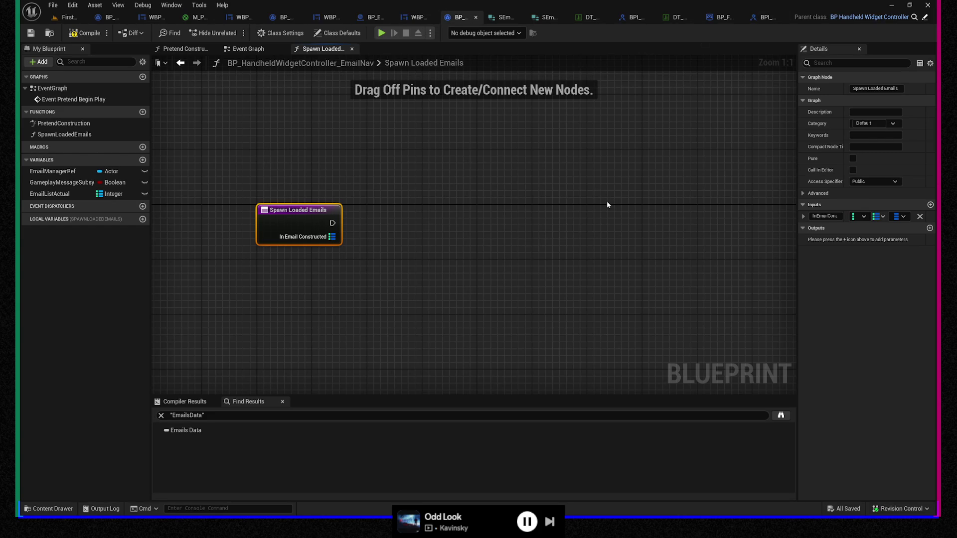
Step: Review WBP_EmailApp's Initialize App chain, then return to the controller and select the Spawn Loaded Emails node
{"action": "left_click", "coordinate": [422, 22]}
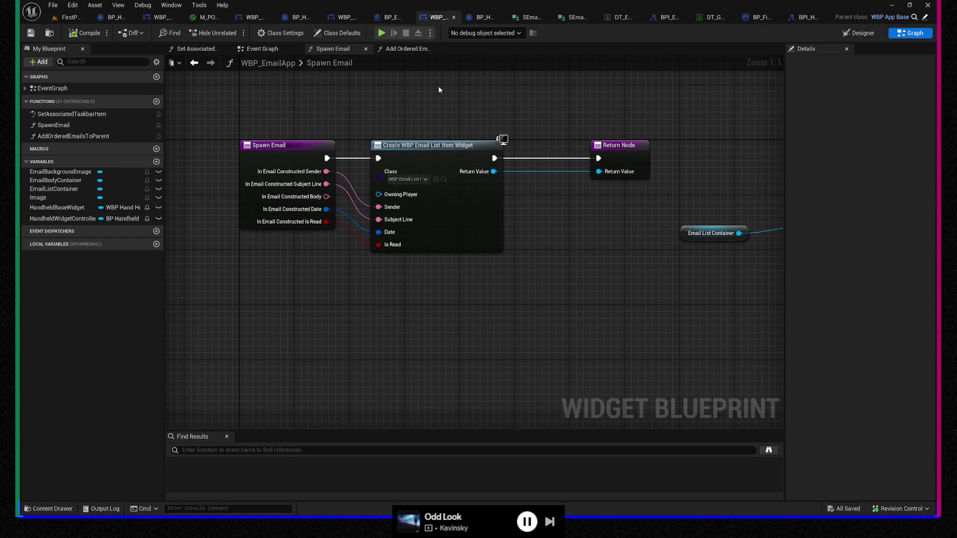
{"action": "left_click", "coordinate": [269, 49]}
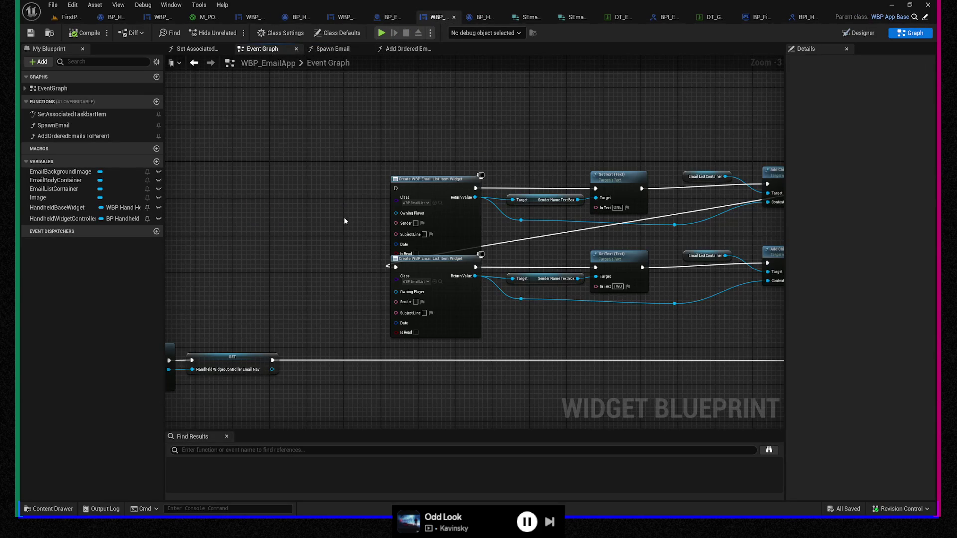
{"action": "mouse_move", "coordinate": [344, 217]}
{"action": "left_mouse_down"}
{"action": "mouse_move", "coordinate": [323, 222]}
{"action": "mouse_move", "coordinate": [389, 324]}
{"action": "mouse_move", "coordinate": [636, 314]}
{"action": "mouse_move", "coordinate": [546, 319]}
{"action": "left_mouse_up"}
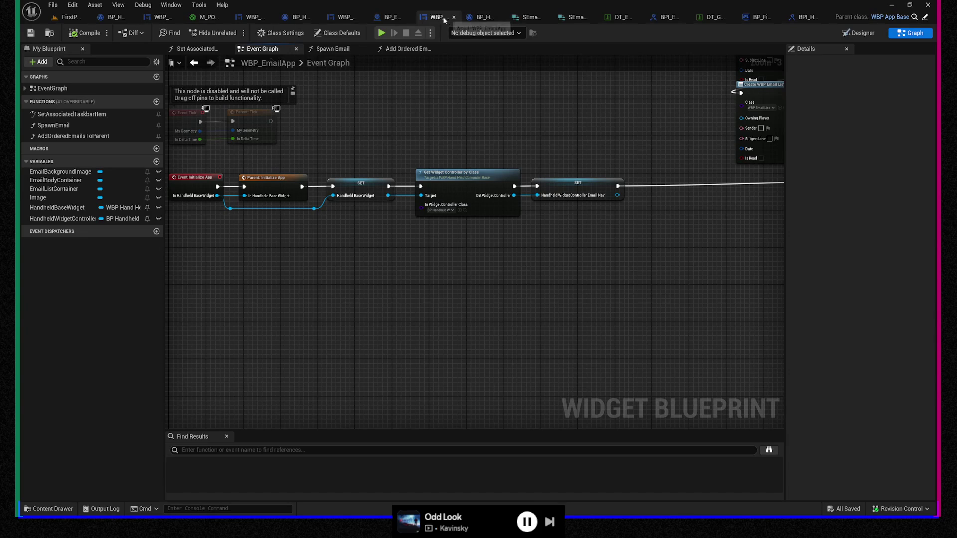
{"action": "left_click", "coordinate": [483, 18]}
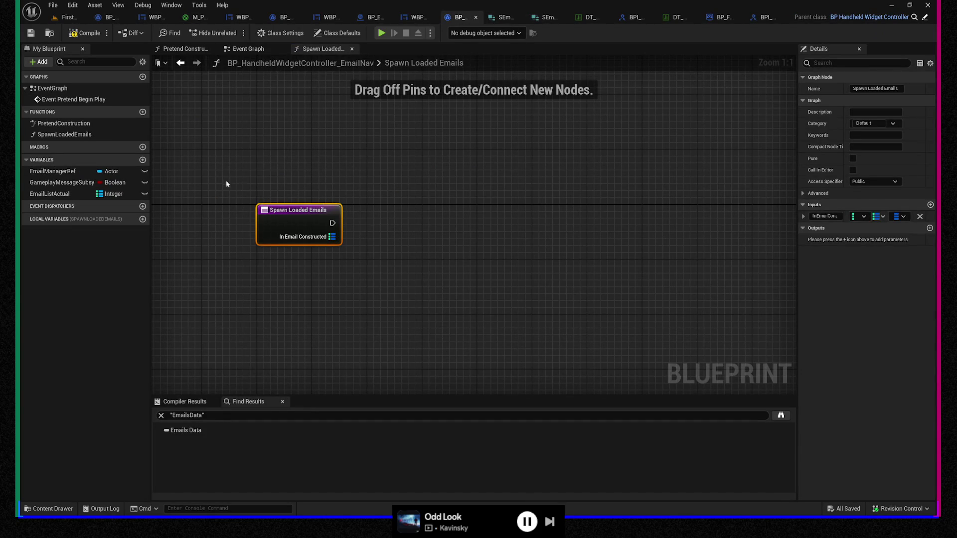
{"action": "left_click_drag", "start_coordinate": [226, 183], "coordinate": [369, 265]}
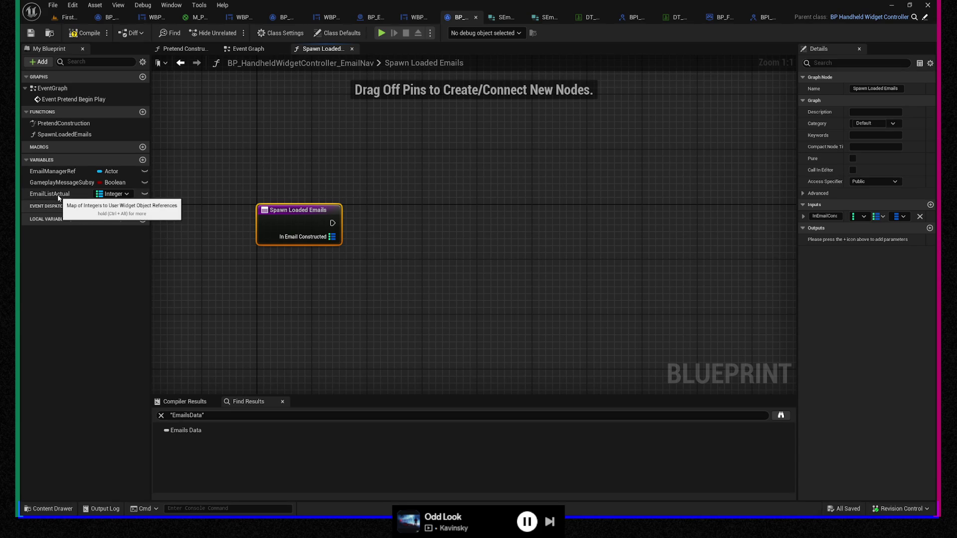
Step: Switch to BP_EmailManager's Event Graph to review its Save Yourself and Load Yourself chains
{"action": "left_click", "coordinate": [374, 17]}
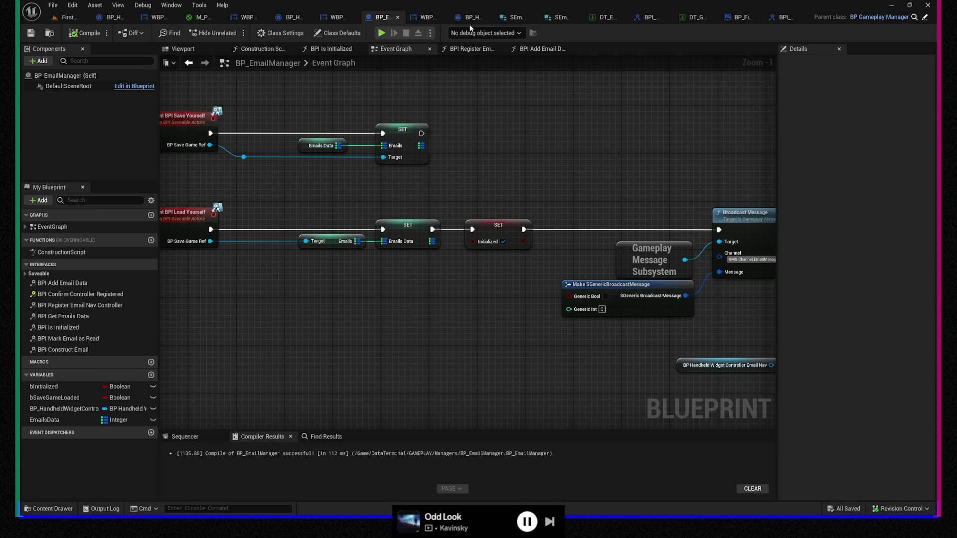
Step: Inspect BP_EmailManager's Broadcast Message and Email Nav nodes, then view WBP_EmailApp's Initialize App chain
{"action": "left_click_drag", "start_coordinate": [467, 145], "coordinate": [526, 147]}
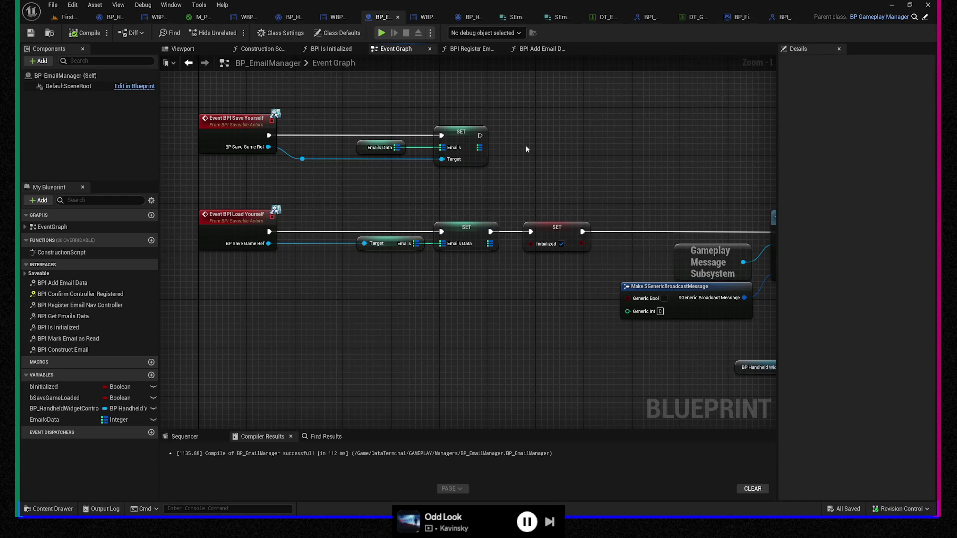
{"action": "mouse_move", "coordinate": [569, 177]}
{"action": "left_mouse_down"}
{"action": "mouse_move", "coordinate": [449, 166]}
{"action": "mouse_move", "coordinate": [393, 186]}
{"action": "mouse_move", "coordinate": [400, 182]}
{"action": "left_mouse_up"}
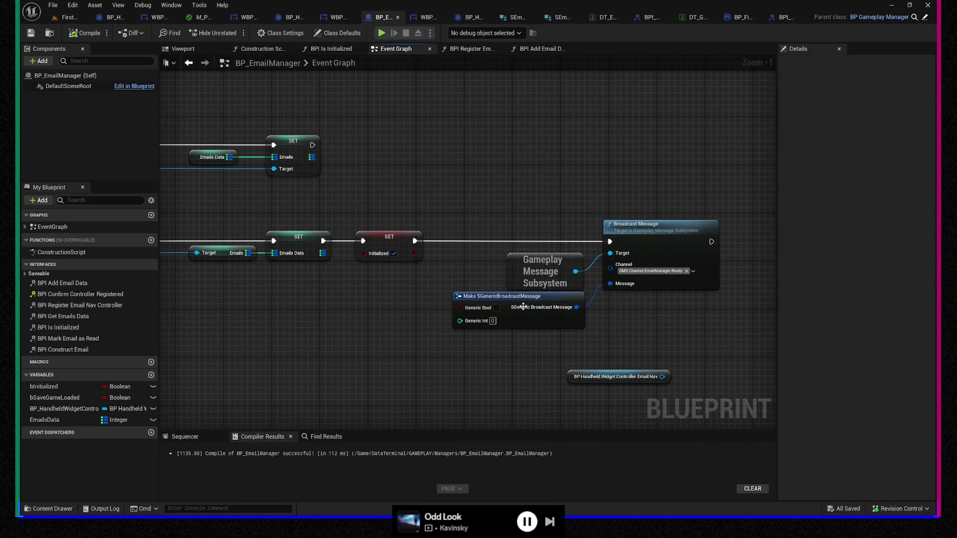
{"action": "left_click", "coordinate": [631, 377]}
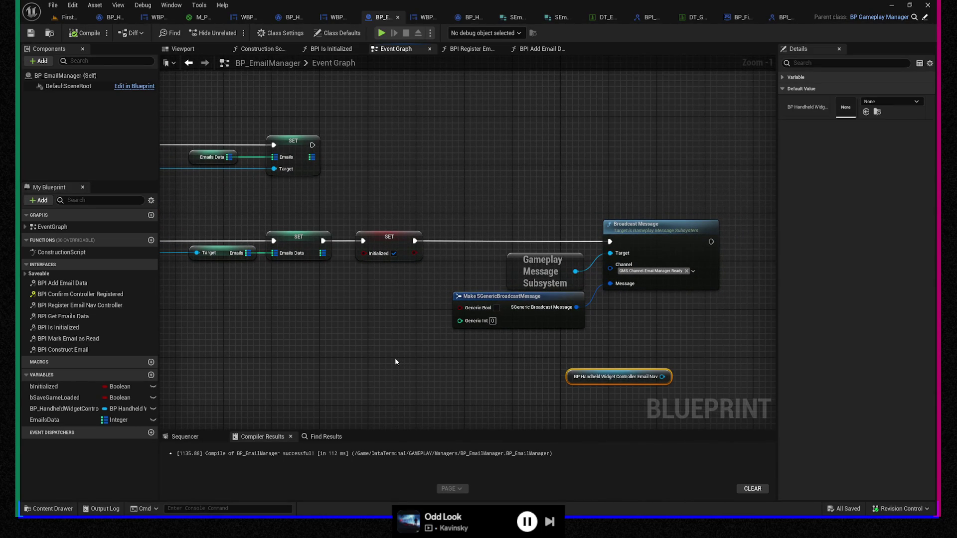
{"action": "left_click", "coordinate": [427, 17]}
{"action": "left_click_drag", "start_coordinate": [384, 245], "coordinate": [411, 292]}
{"action": "left_click_drag", "start_coordinate": [709, 297], "coordinate": [651, 293]}
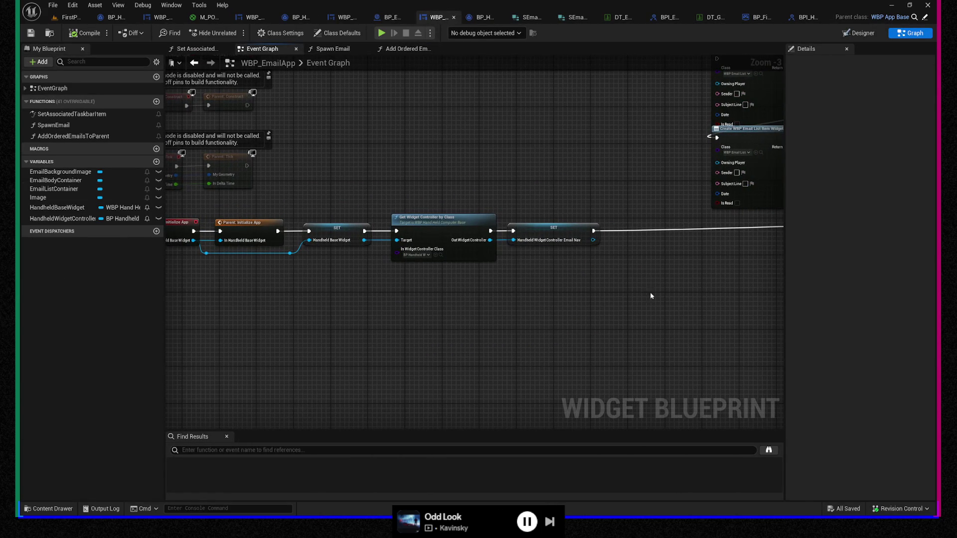
Step: Inspect the SET Handheld Widget Controller Email Nav node and follow the graph to Spawn Emails, Create Widget and SetText
{"action": "left_click", "coordinate": [566, 242]}
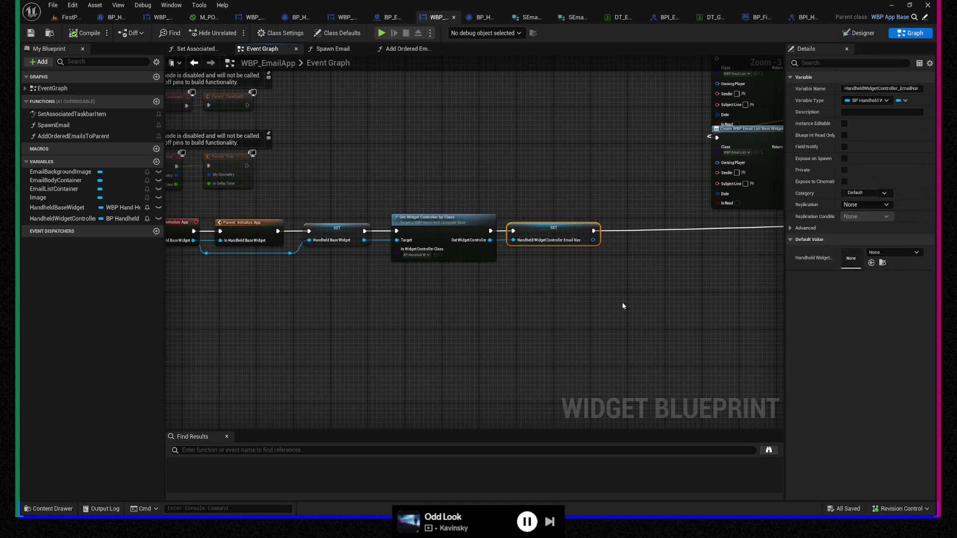
{"action": "mouse_move", "coordinate": [641, 278]}
{"action": "left_mouse_down"}
{"action": "mouse_move", "coordinate": [296, 273]}
{"action": "mouse_move", "coordinate": [589, 259]}
{"action": "left_mouse_up"}
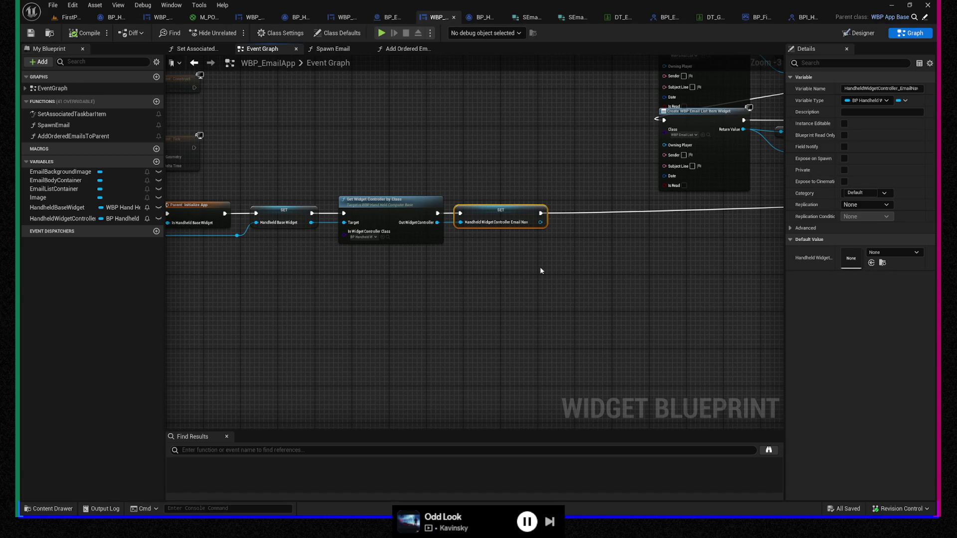
{"action": "mouse_move", "coordinate": [540, 270]}
{"action": "left_mouse_down"}
{"action": "mouse_move", "coordinate": [363, 325]}
{"action": "mouse_move", "coordinate": [284, 312]}
{"action": "left_mouse_up"}
{"action": "left_click_drag", "start_coordinate": [532, 316], "coordinate": [454, 323]}
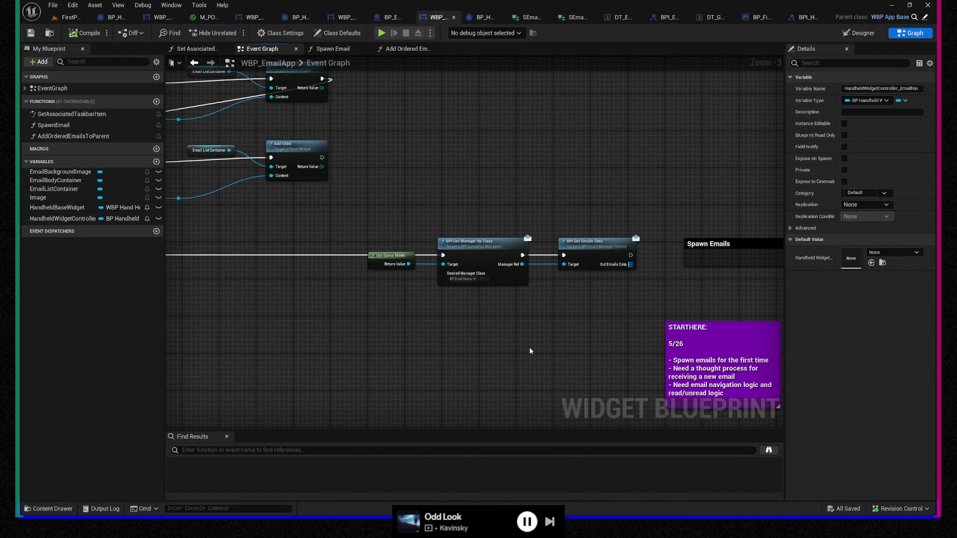
{"action": "left_click_drag", "start_coordinate": [388, 350], "coordinate": [687, 325]}
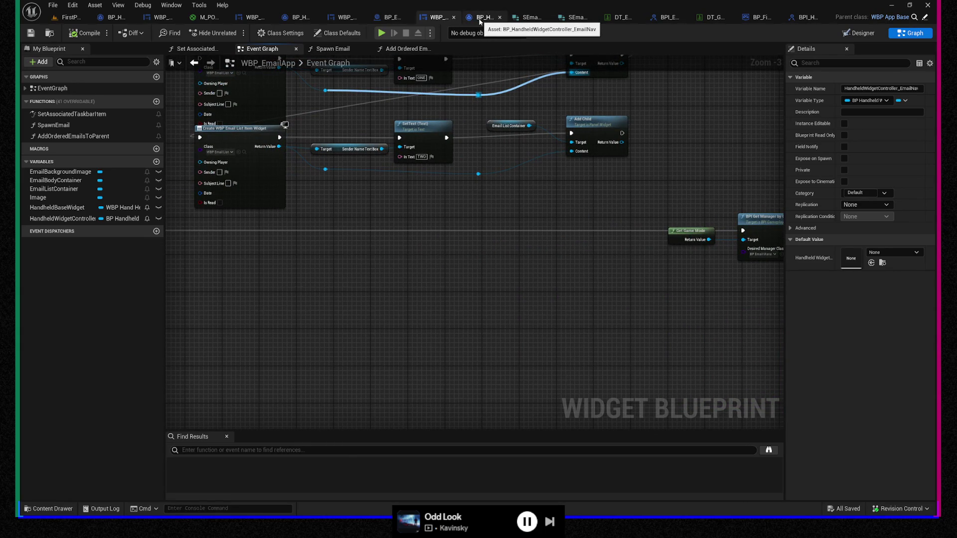
Step: Cycle the open blueprints, view BP_EmailManager's save/load events, then return to BP_HandheldWidgetController_EmailNav
{"action": "left_click", "coordinate": [388, 17]}
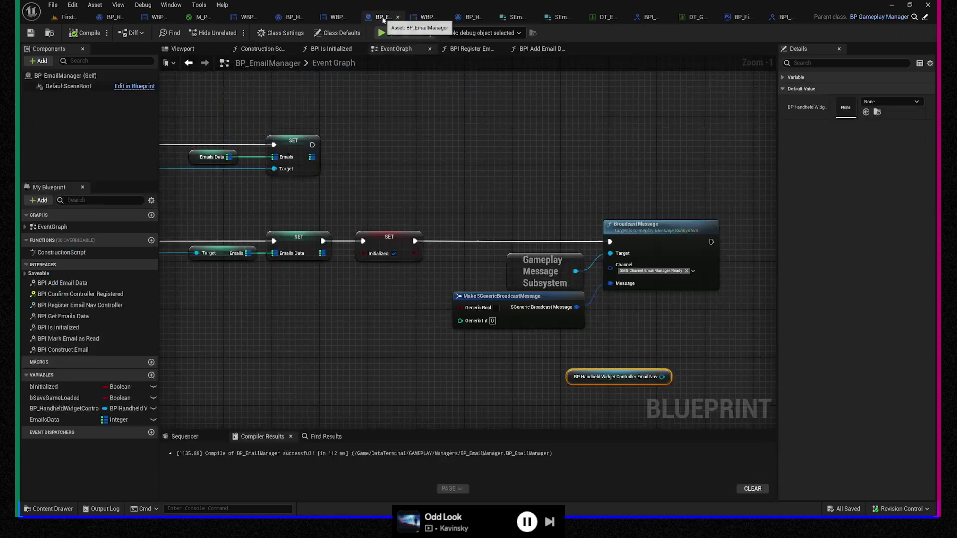
{"action": "left_click", "coordinate": [428, 17]}
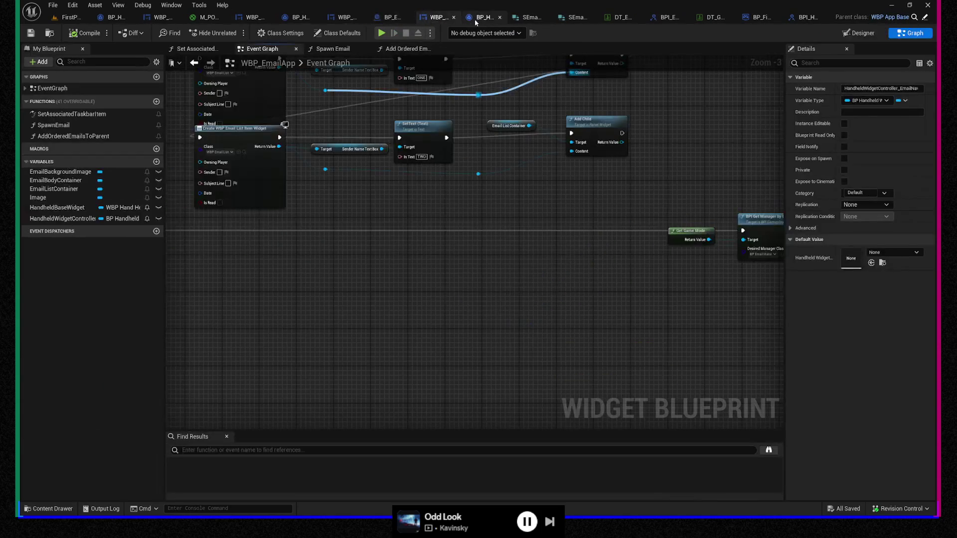
{"action": "left_click", "coordinate": [474, 18]}
{"action": "left_click", "coordinate": [429, 18]}
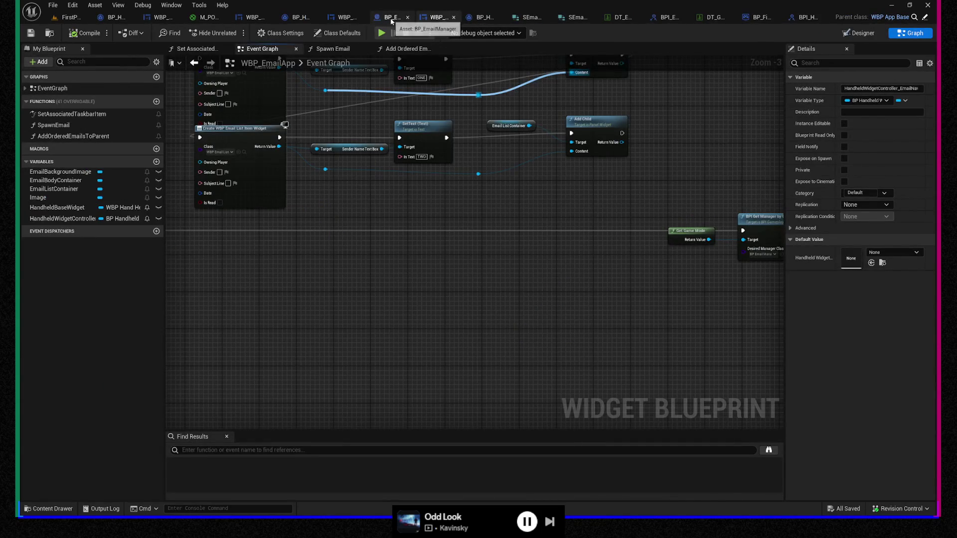
{"action": "left_click", "coordinate": [394, 18]}
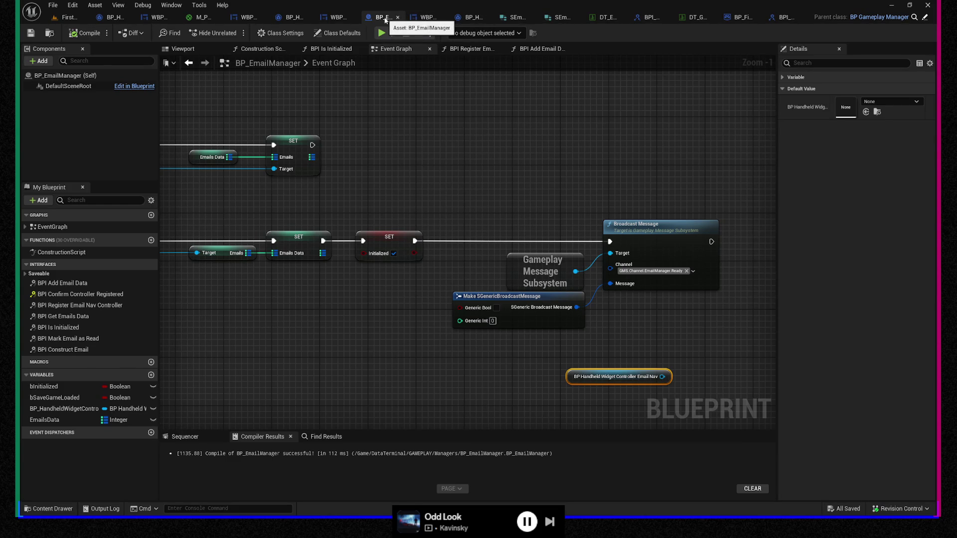
{"action": "left_click_drag", "start_coordinate": [359, 140], "coordinate": [556, 134]}
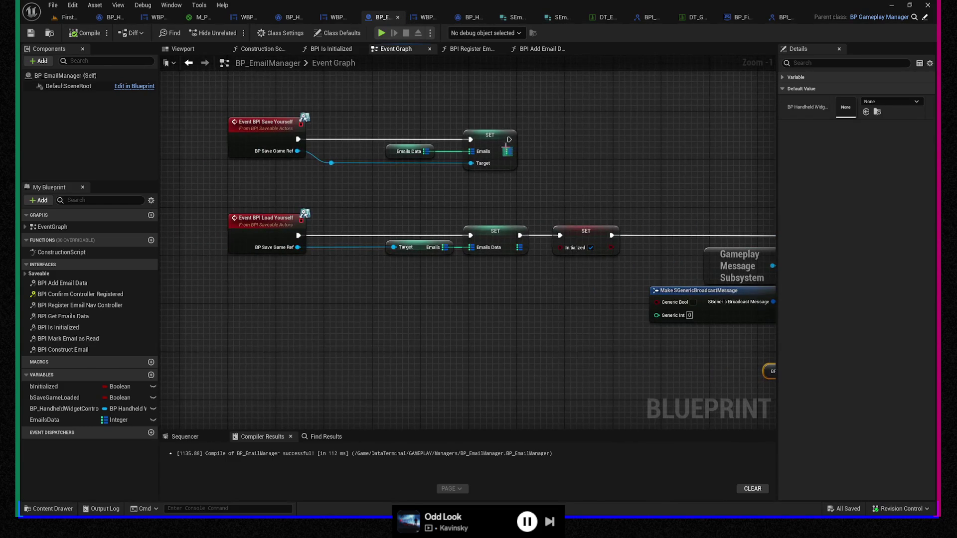
{"action": "left_click", "coordinate": [472, 18]}
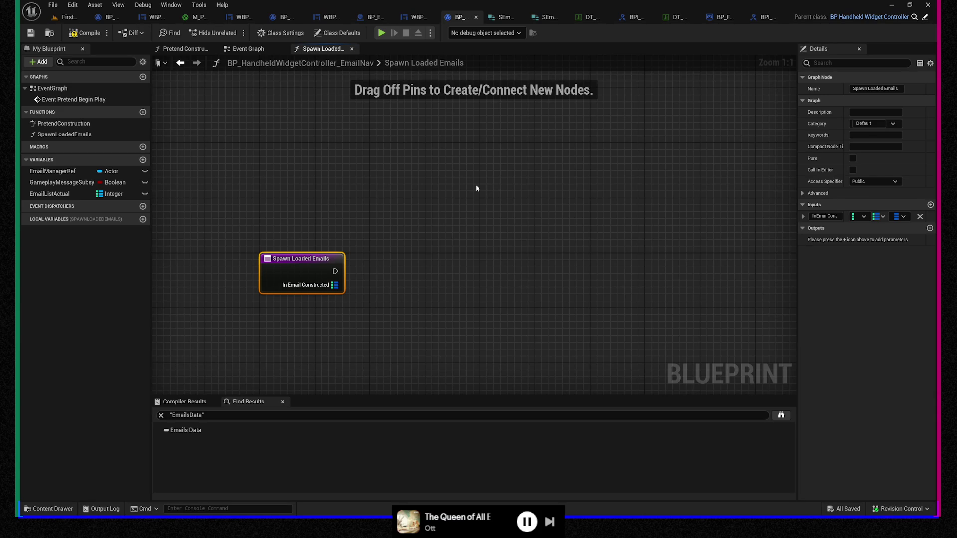
Step: Return to BP_EmailManager and survey its Branch, Save Game Loaded, Initialized and Broadcast Message nodes
{"action": "left_click", "coordinate": [374, 17]}
{"action": "left_click_drag", "start_coordinate": [535, 302], "coordinate": [239, 267]}
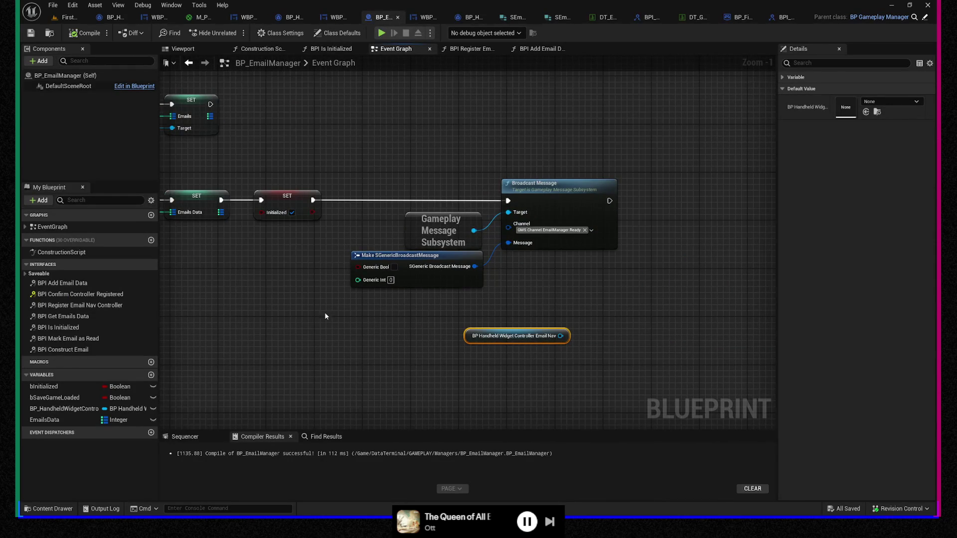
{"action": "mouse_move", "coordinate": [324, 312]}
{"action": "left_mouse_down"}
{"action": "mouse_move", "coordinate": [451, 341]}
{"action": "mouse_move", "coordinate": [483, 333]}
{"action": "mouse_move", "coordinate": [470, 325]}
{"action": "left_mouse_up"}
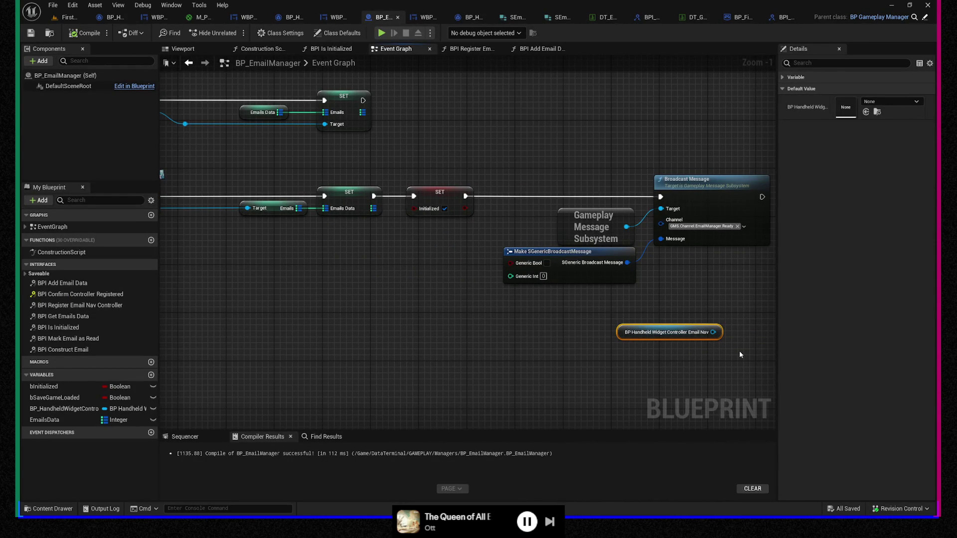
{"action": "left_click_drag", "start_coordinate": [579, 306], "coordinate": [725, 344]}
{"action": "mouse_move", "coordinate": [481, 127]}
{"action": "left_mouse_down"}
{"action": "mouse_move", "coordinate": [537, 240]}
{"action": "mouse_move", "coordinate": [530, 184]}
{"action": "mouse_move", "coordinate": [614, 339]}
{"action": "left_mouse_up"}
{"action": "left_click_drag", "start_coordinate": [663, 322], "coordinate": [405, 273]}
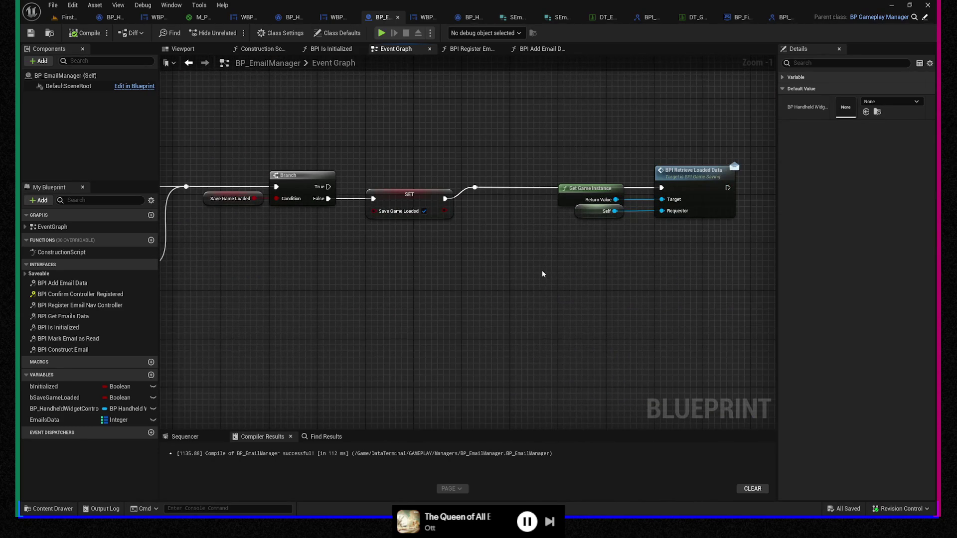
{"action": "left_click_drag", "start_coordinate": [543, 270], "coordinate": [552, 180]}
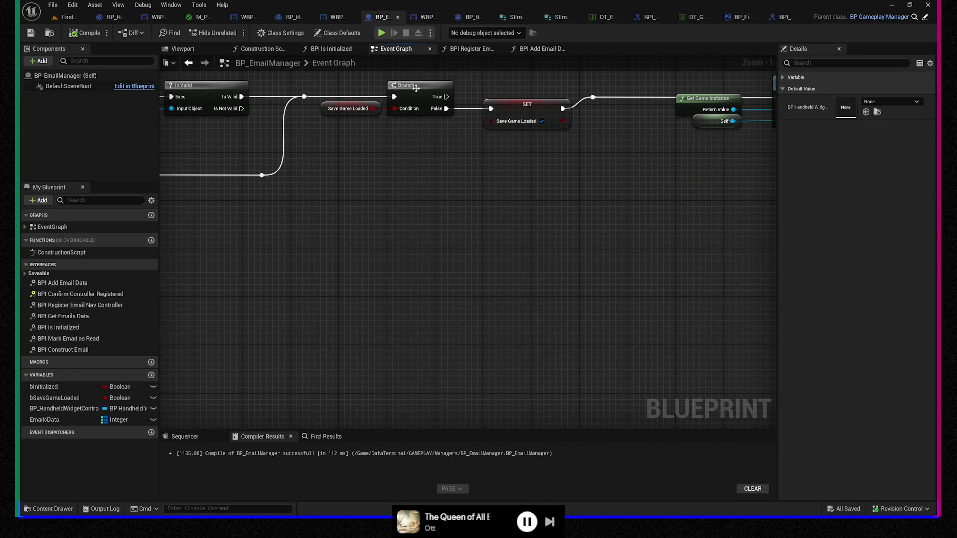
{"action": "mouse_move", "coordinate": [416, 88]}
{"action": "left_mouse_down"}
{"action": "mouse_move", "coordinate": [482, 130]}
{"action": "mouse_move", "coordinate": [490, 183]}
{"action": "mouse_move", "coordinate": [555, 113]}
{"action": "mouse_move", "coordinate": [570, 271]}
{"action": "left_mouse_up"}
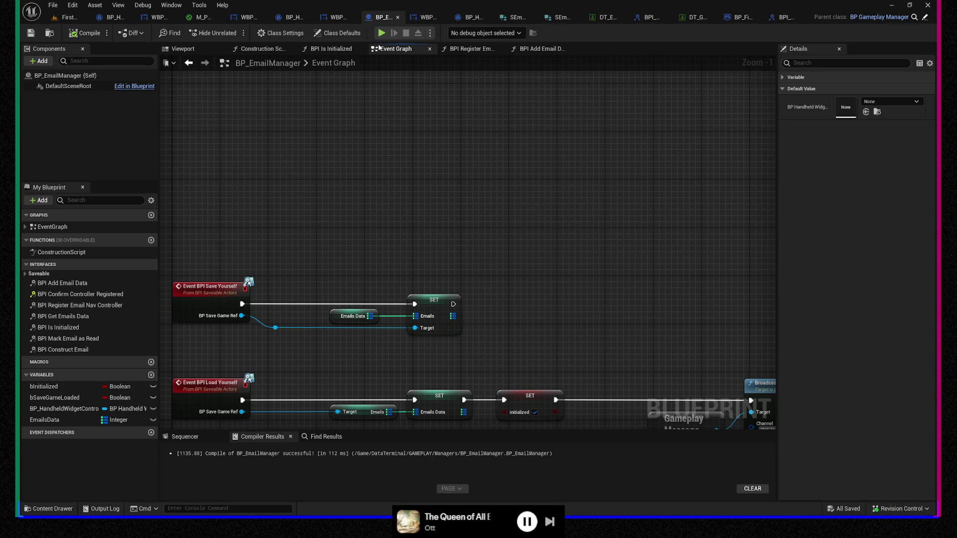
{"action": "mouse_move", "coordinate": [369, 189]}
{"action": "left_mouse_down"}
{"action": "mouse_move", "coordinate": [430, 190]}
{"action": "mouse_move", "coordinate": [434, 153]}
{"action": "left_mouse_up"}
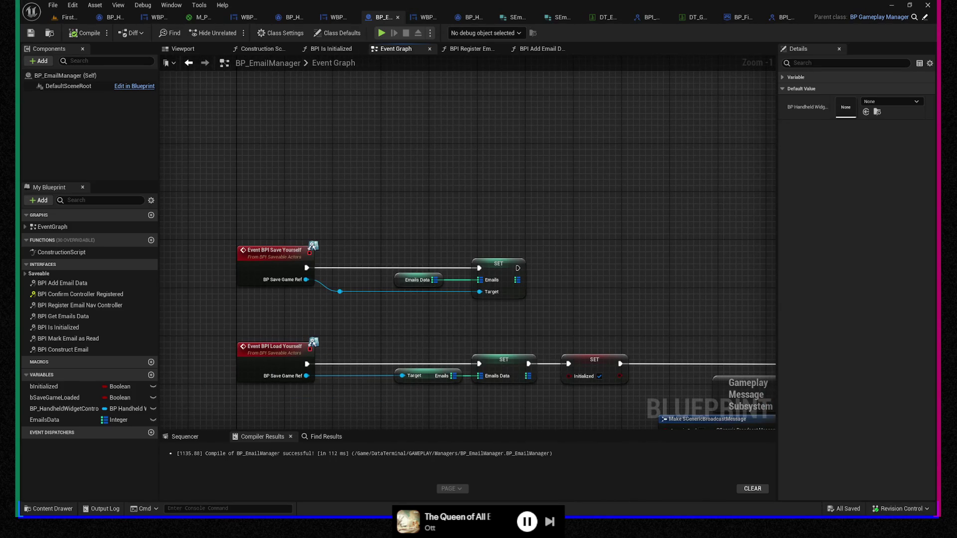